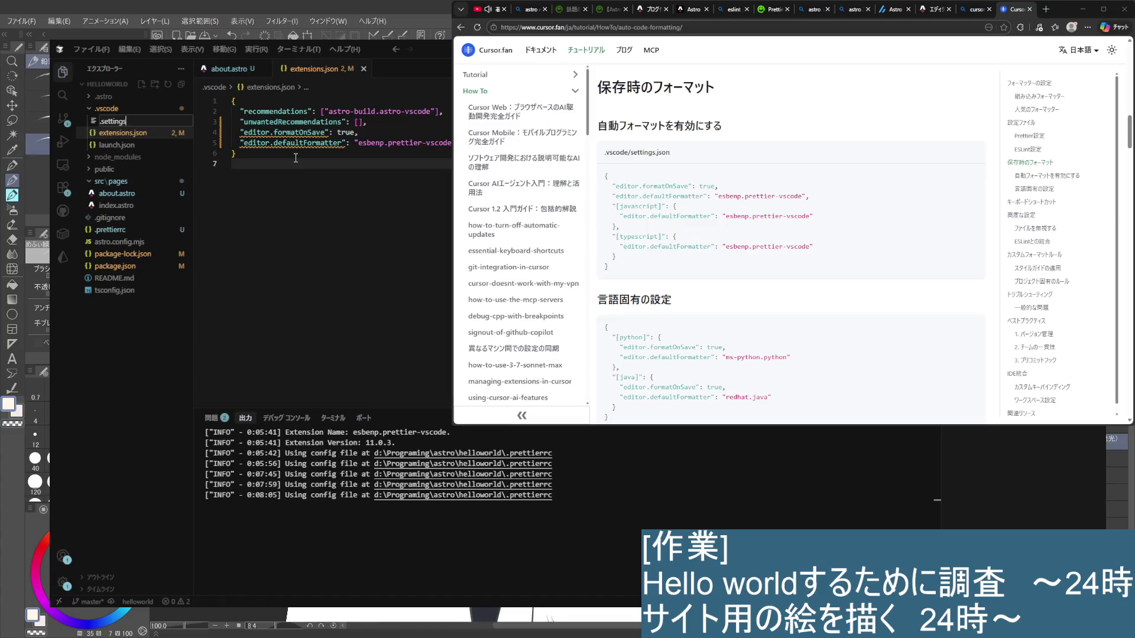
text(.json)
Create .vscode/.settings.json with the Prettier format-on-save settings and remove the formatter lines from extensions.json
key(Return)
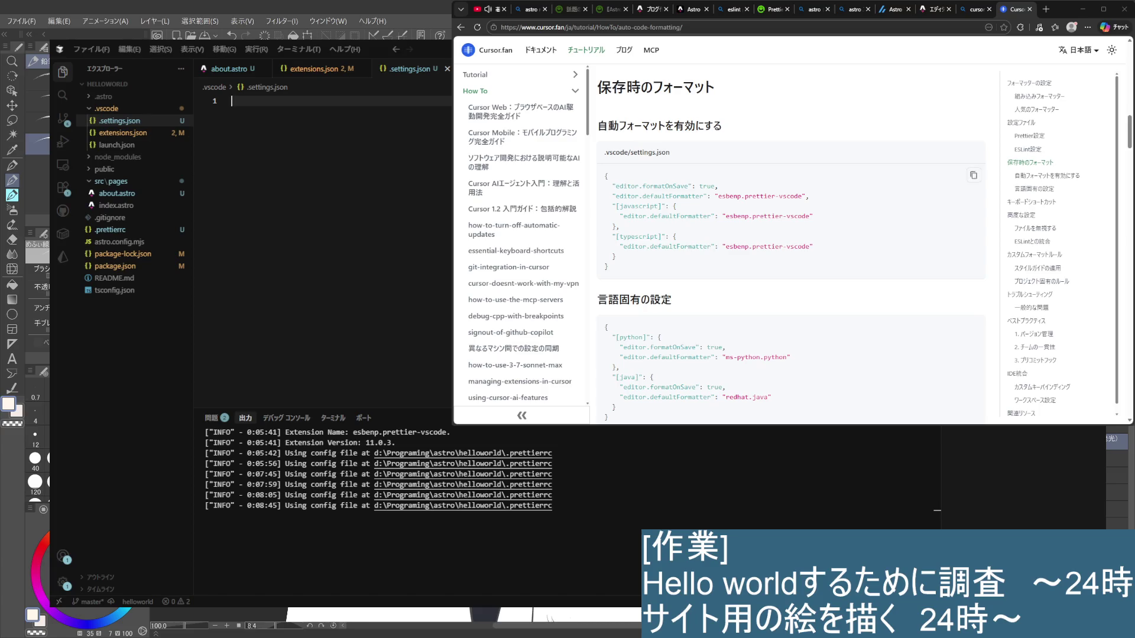
text({   "editor.formatOnSave": true,   "editor.defaultFormatter": "esbenp.prettier-vscode",   "[javascript]": {     "editor.defaultFormatter": "esbenp.prettier-vscode"   },   "[typescript]": {     "editor.defaultFormatter": "esbenp.prettier-vscode"   } })
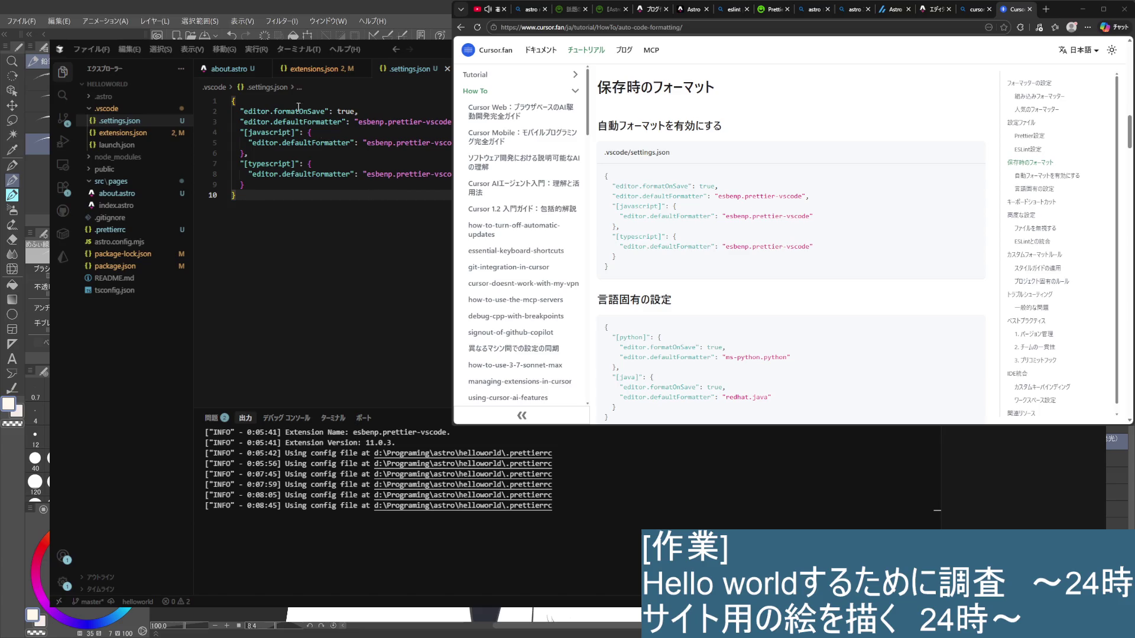
click(315, 71)
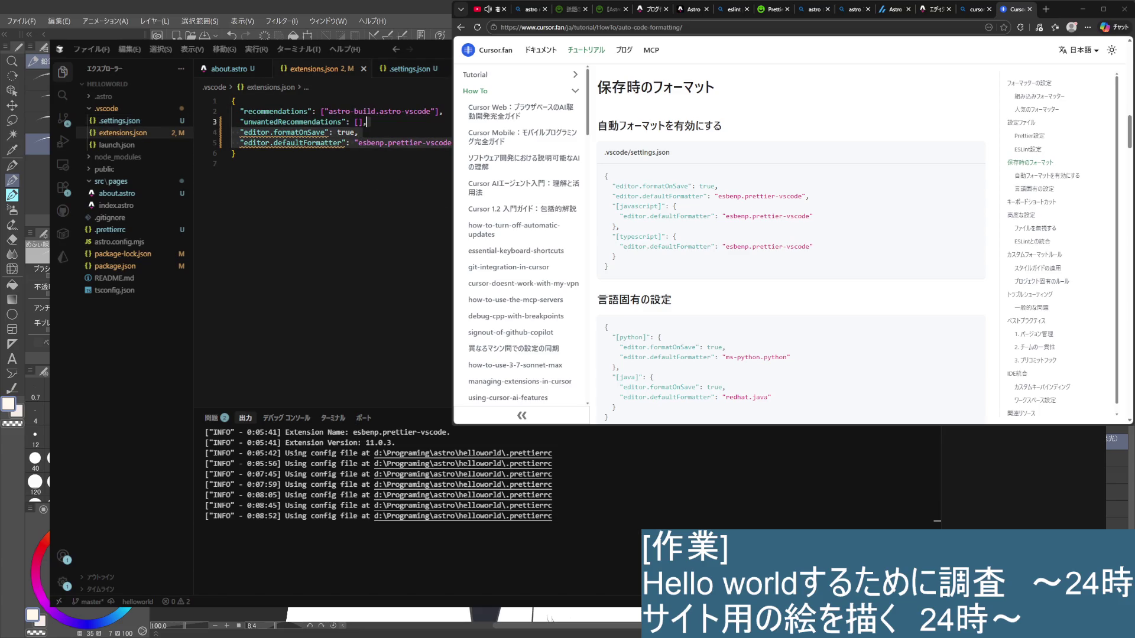
key(ctrl+z)
key(ctrl+s)
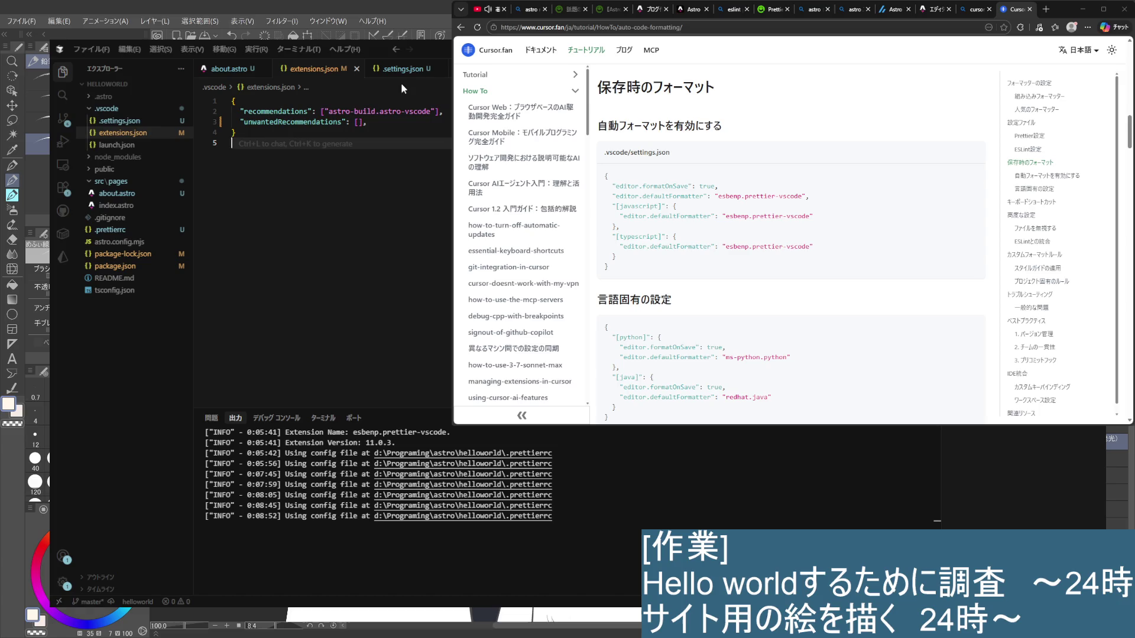
Save the settings file, then save about.astro to test formatting
click(400, 69)
key(ctrl+s)
click(235, 70)
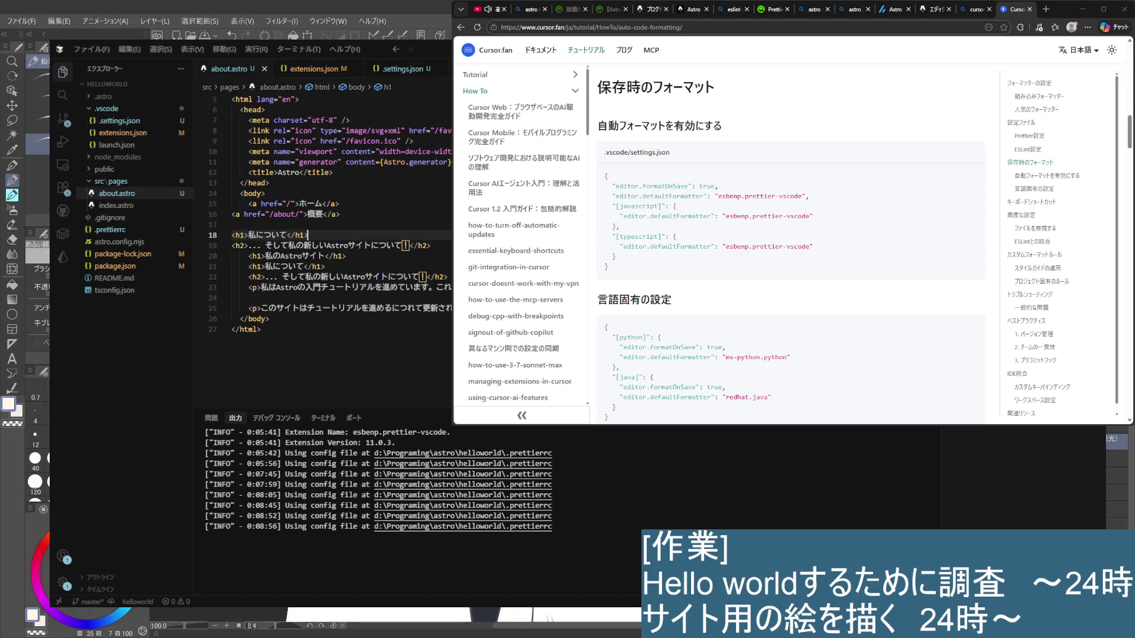
click(430, 227)
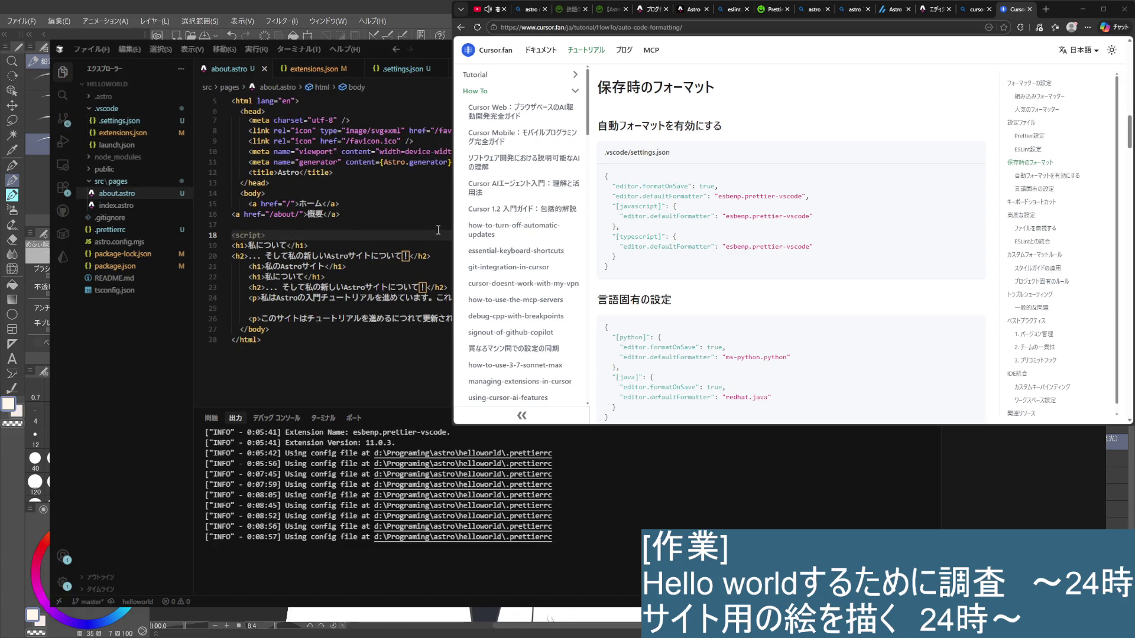
key(ctrl+s)
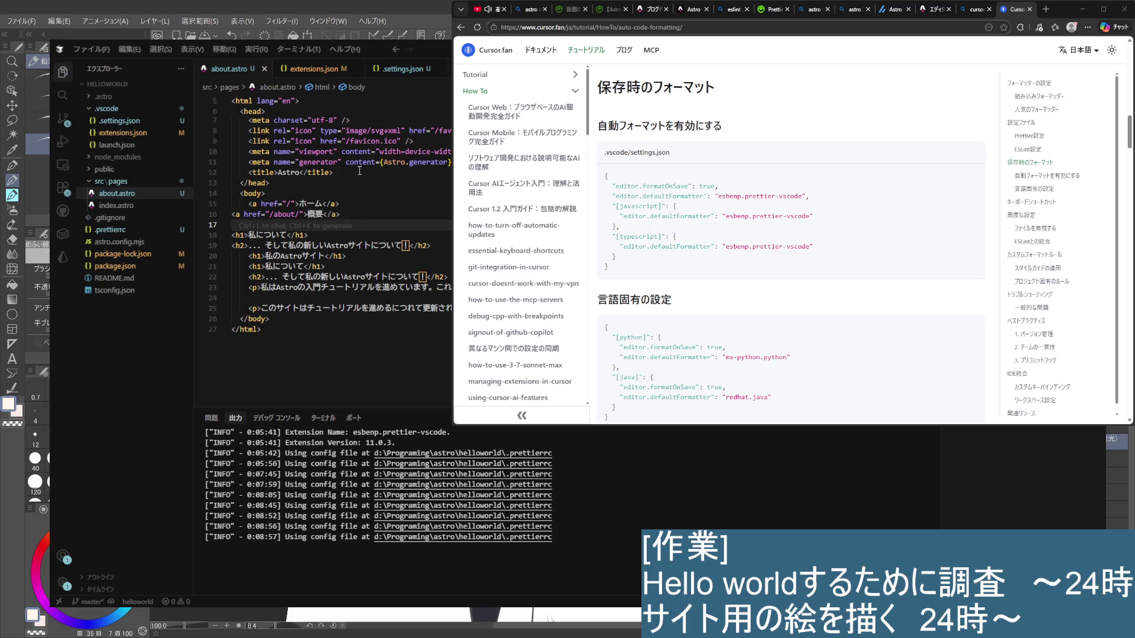
Review the defaultFormatter line in settings and place the cursor at the end of line 9
click(375, 76)
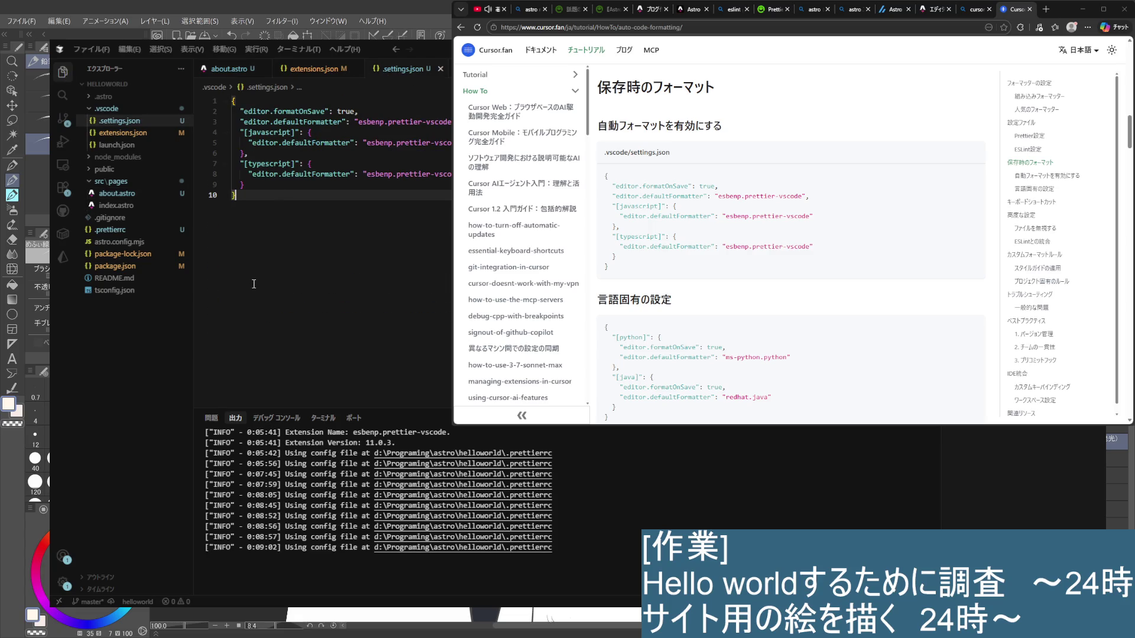
click(268, 148)
click(313, 185)
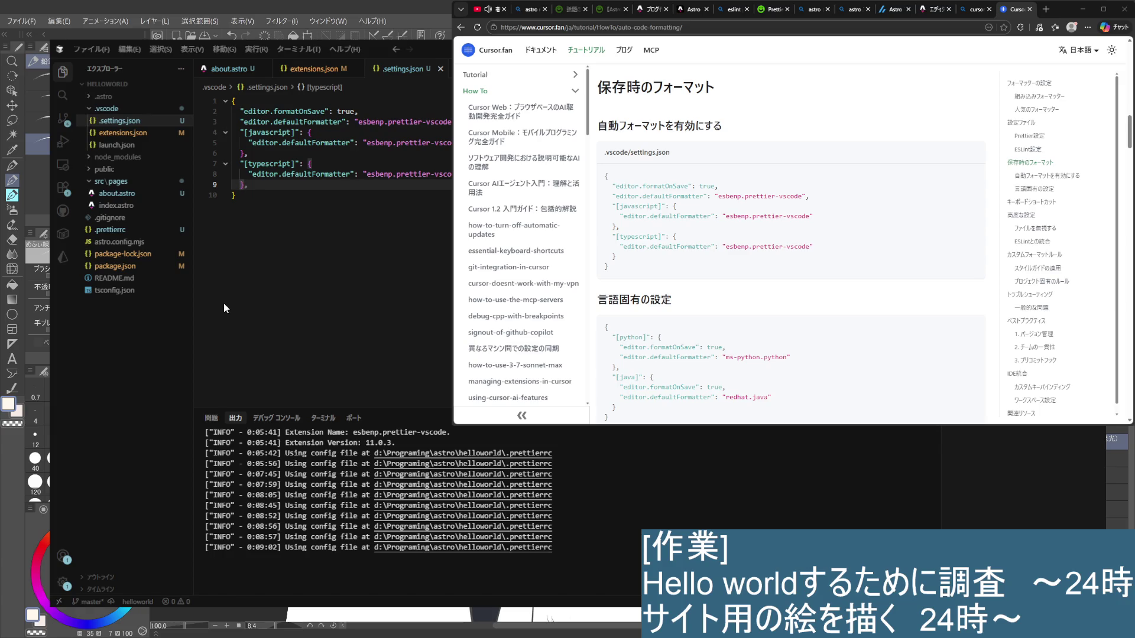
Add a comma at the end of line 9, then read through the Cursor.fan auto-formatting article
text(,)
scroll(791, 242, down, 1)
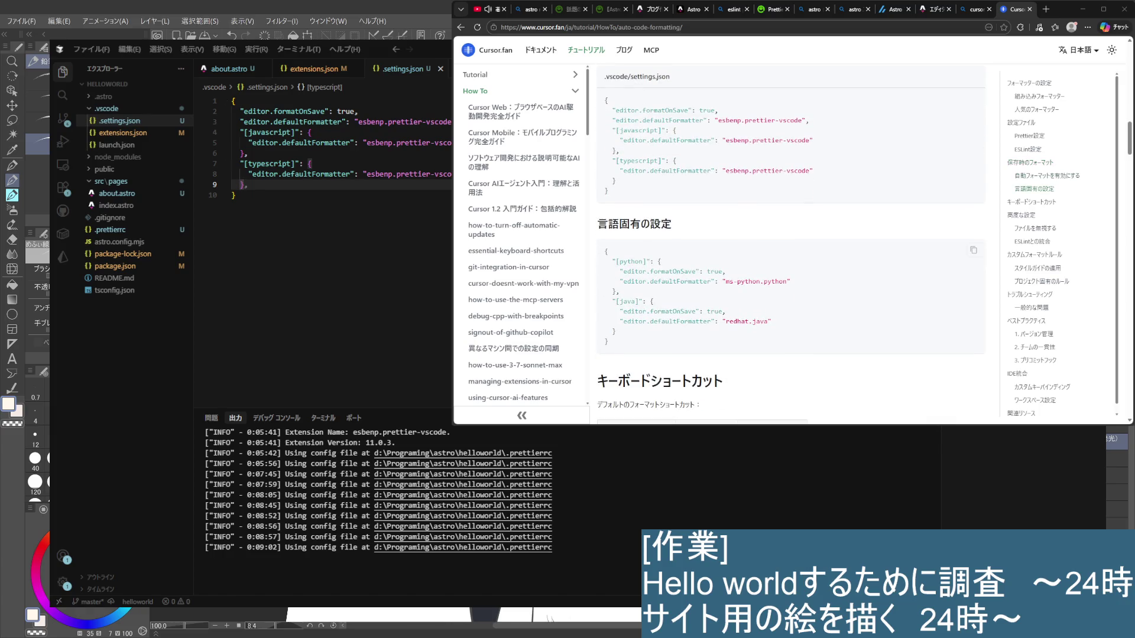
scroll(791, 242, down, 5)
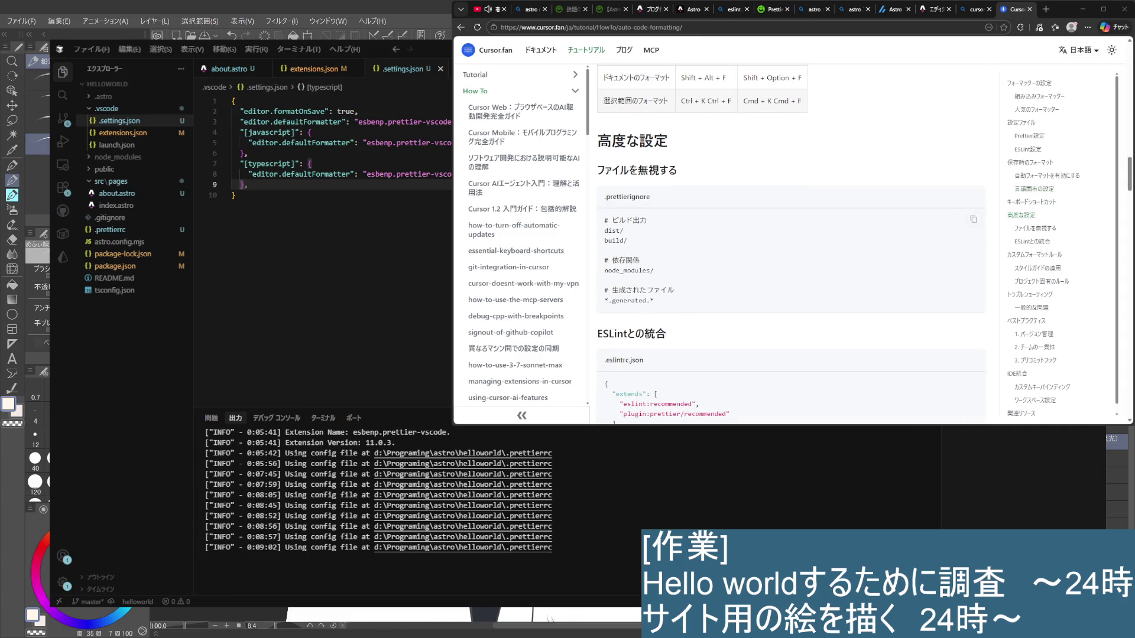
scroll(791, 242, down, 7)
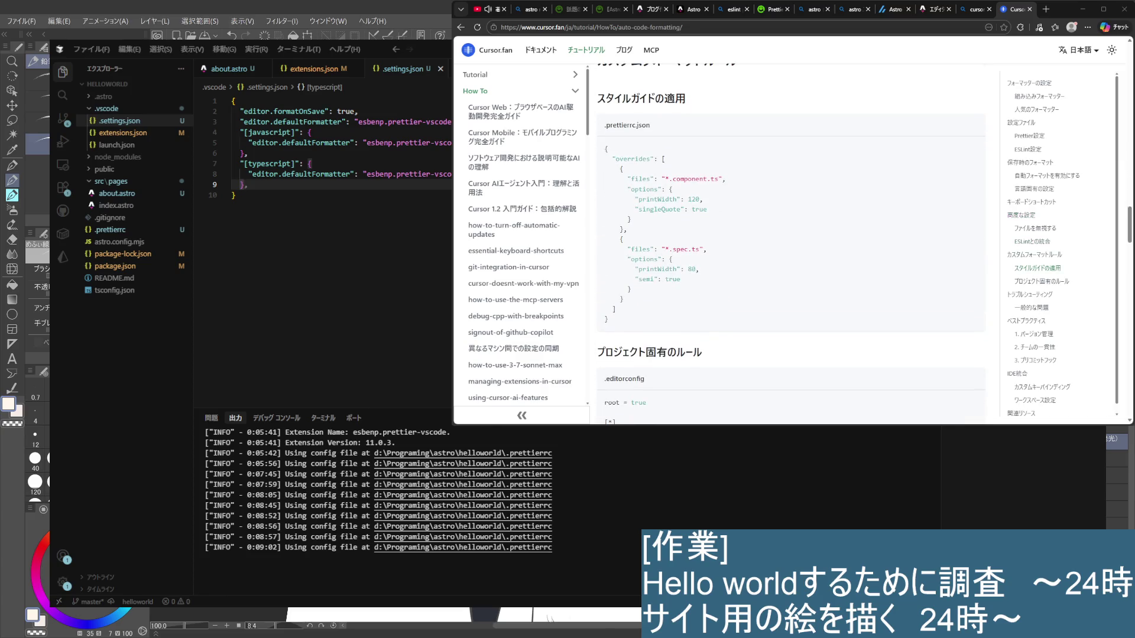
scroll(791, 243, up, 2)
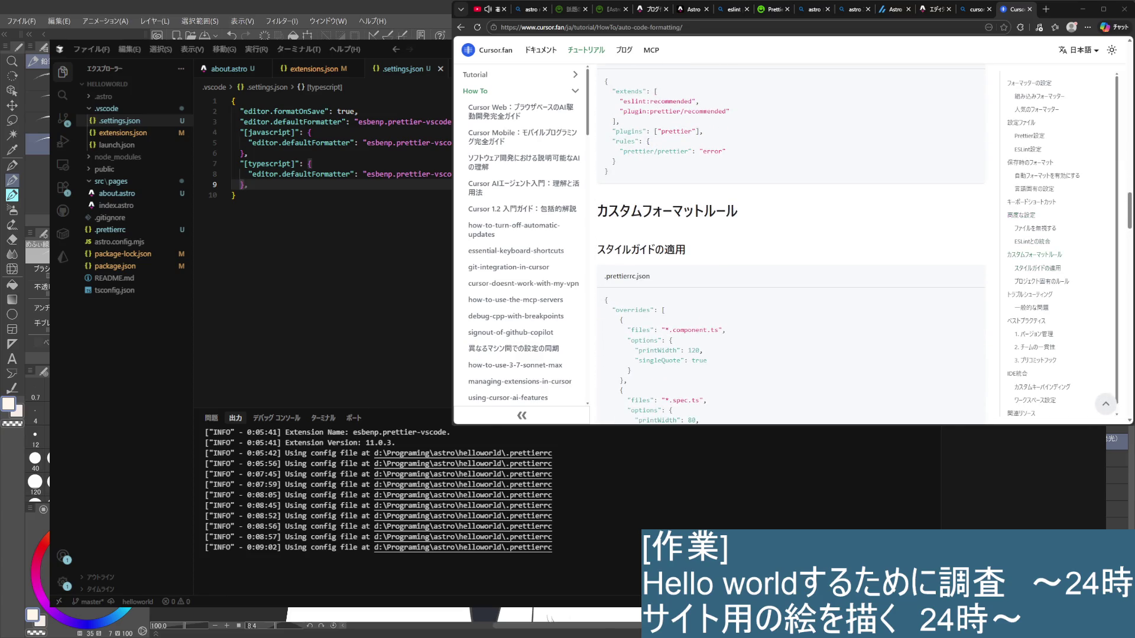
scroll(791, 243, down, 2)
scroll(791, 243, down, 6)
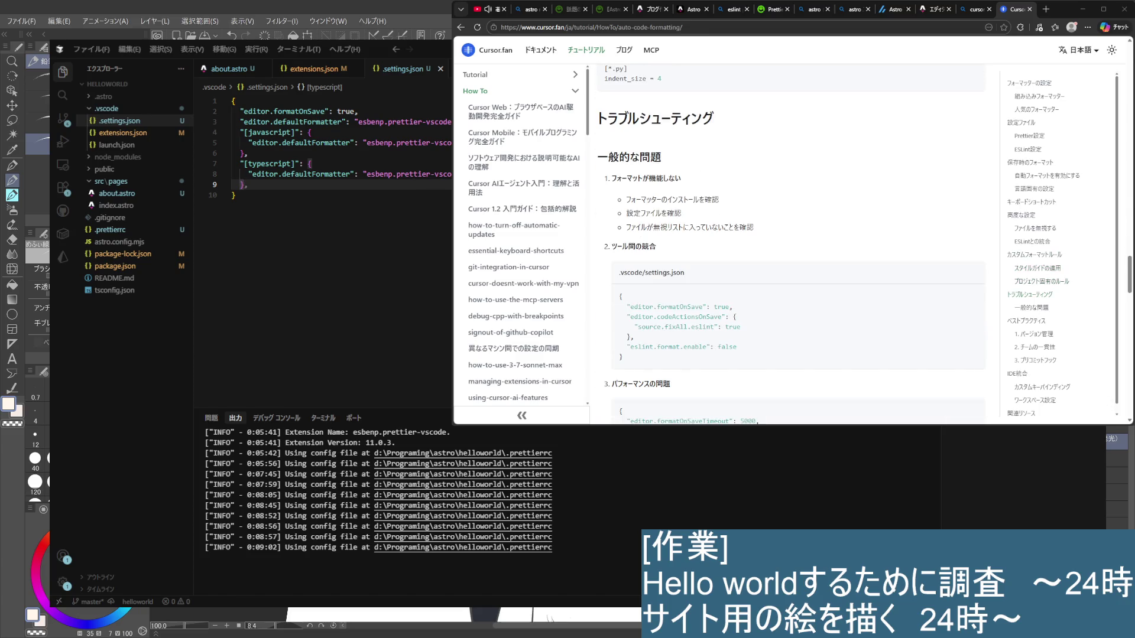
scroll(791, 243, down, 1)
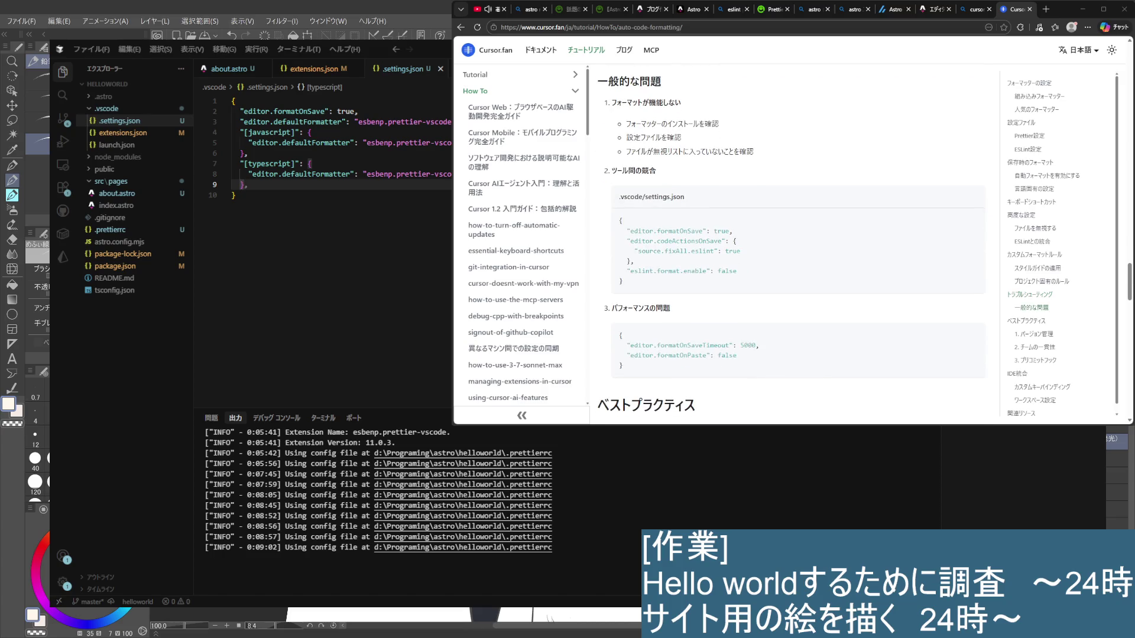
scroll(707, 216, down, 1)
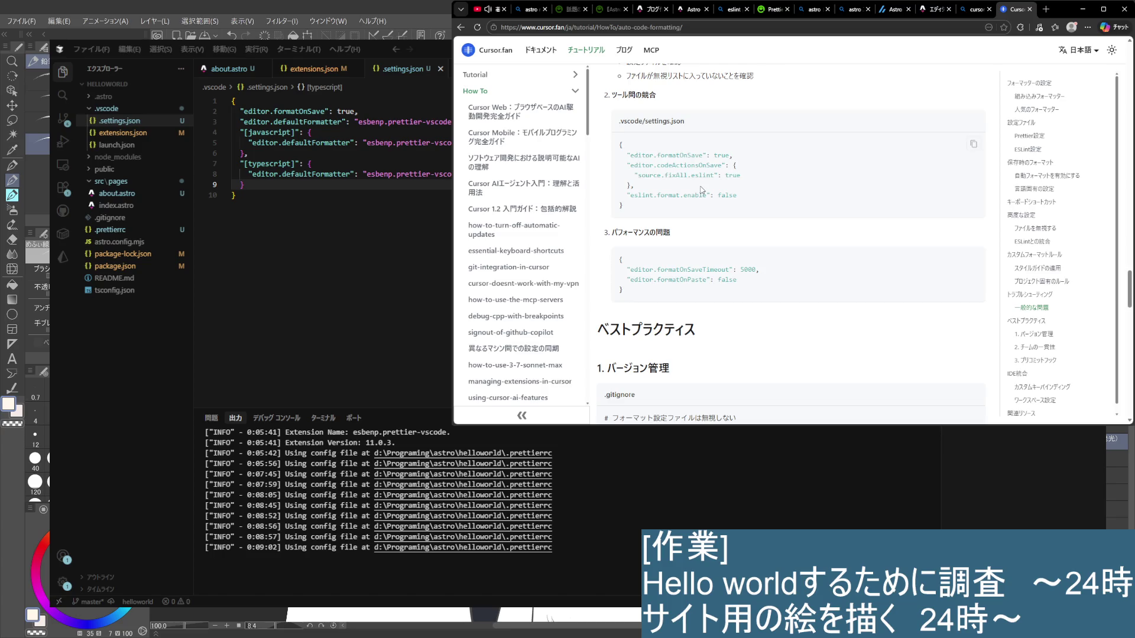
scroll(651, 326, down, 3)
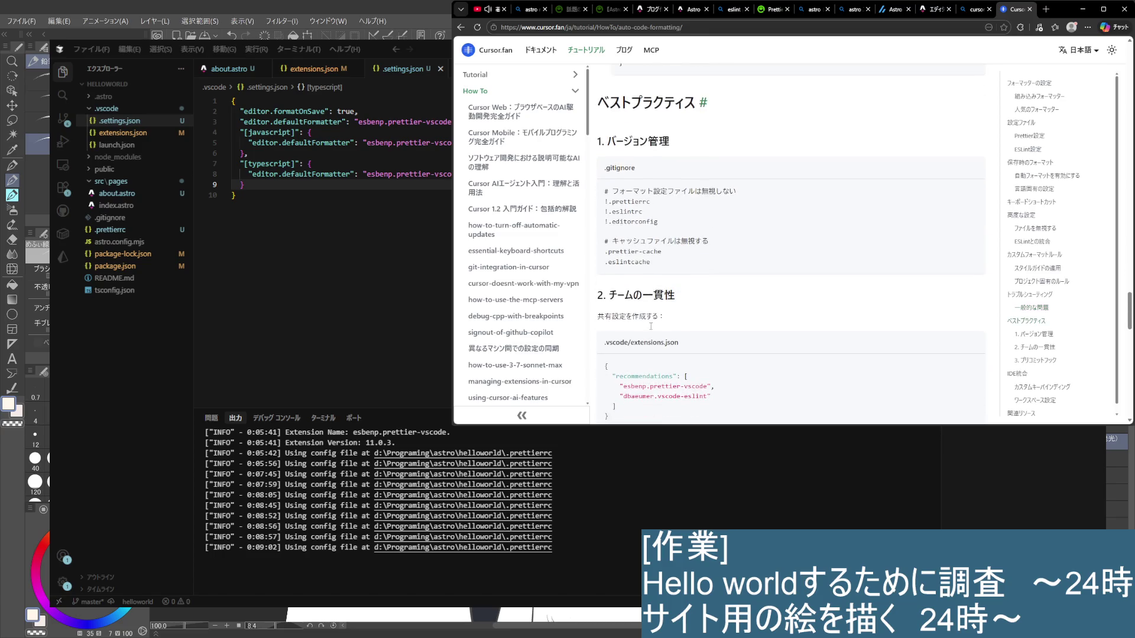
scroll(651, 325, down, 2)
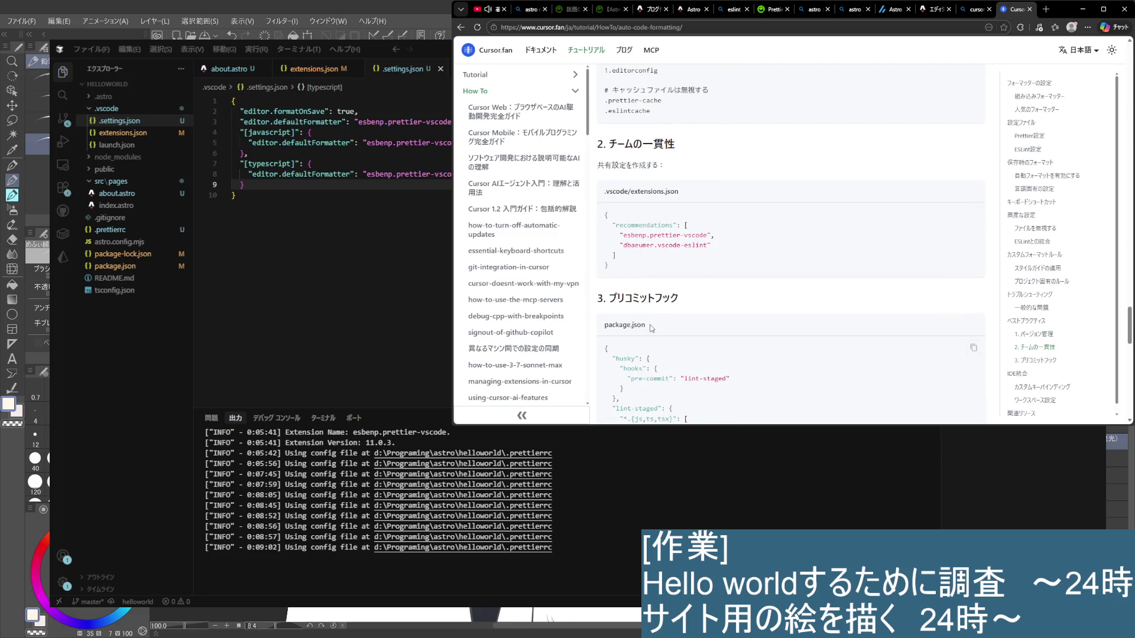
scroll(684, 299, down, 3)
scroll(704, 301, down, 10)
Close the Cursor.fan tab and open the creamu article on fixing Cursor auto-indent
key(ctrl+w)
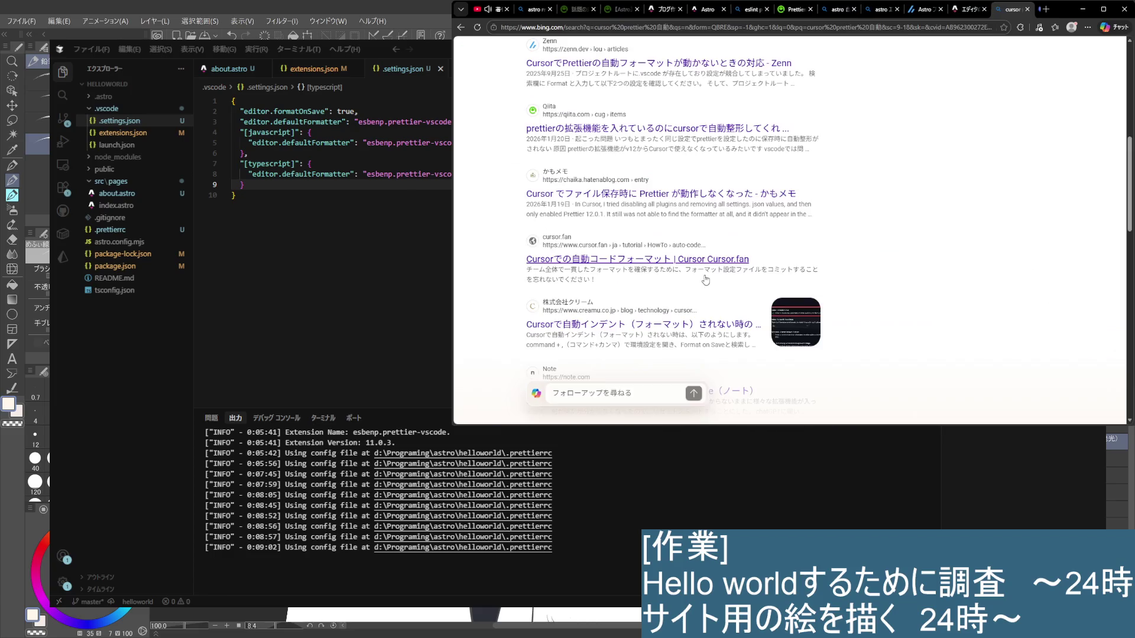
click(632, 322)
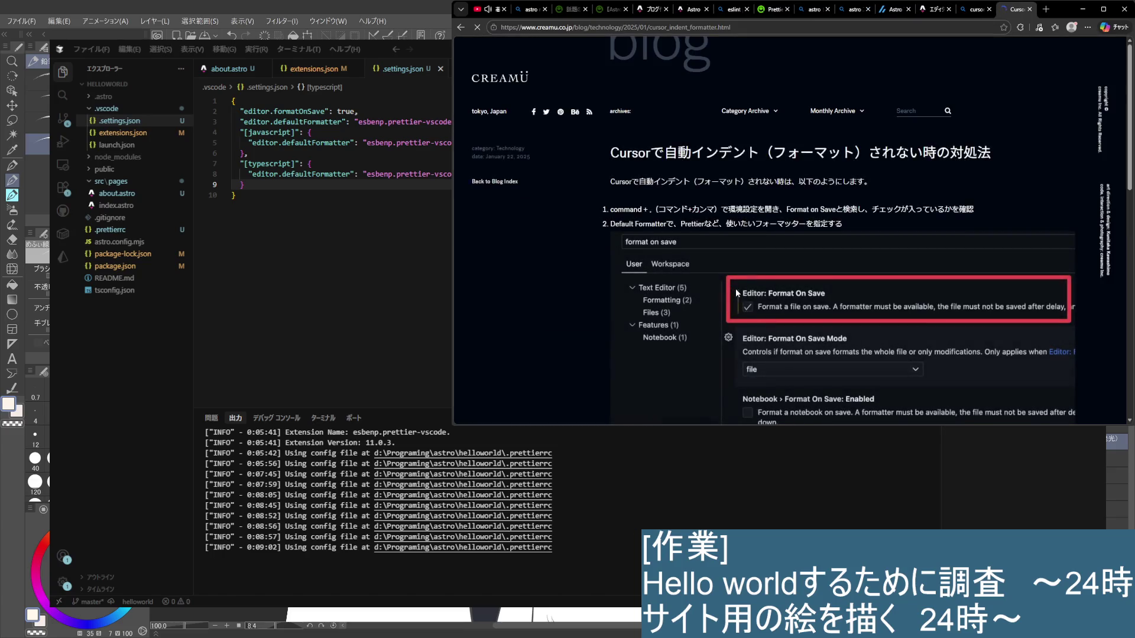
scroll(736, 283, down, 6)
scroll(738, 279, up, 5)
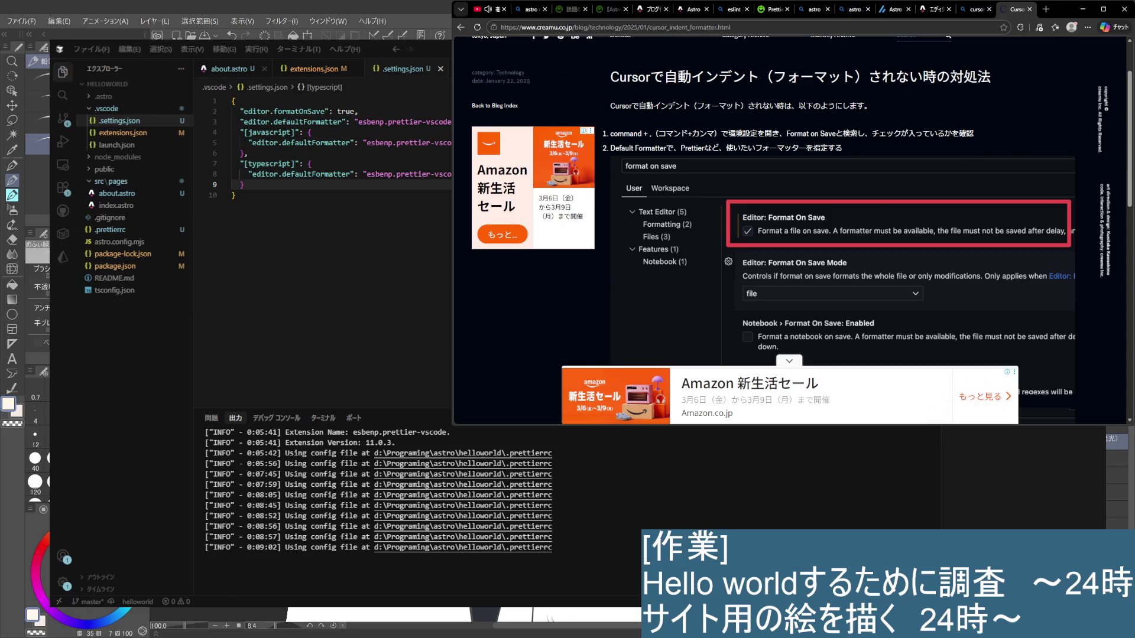
Search Cursor's settings for 'format' and tick Editor: Format On Save
click(63, 582)
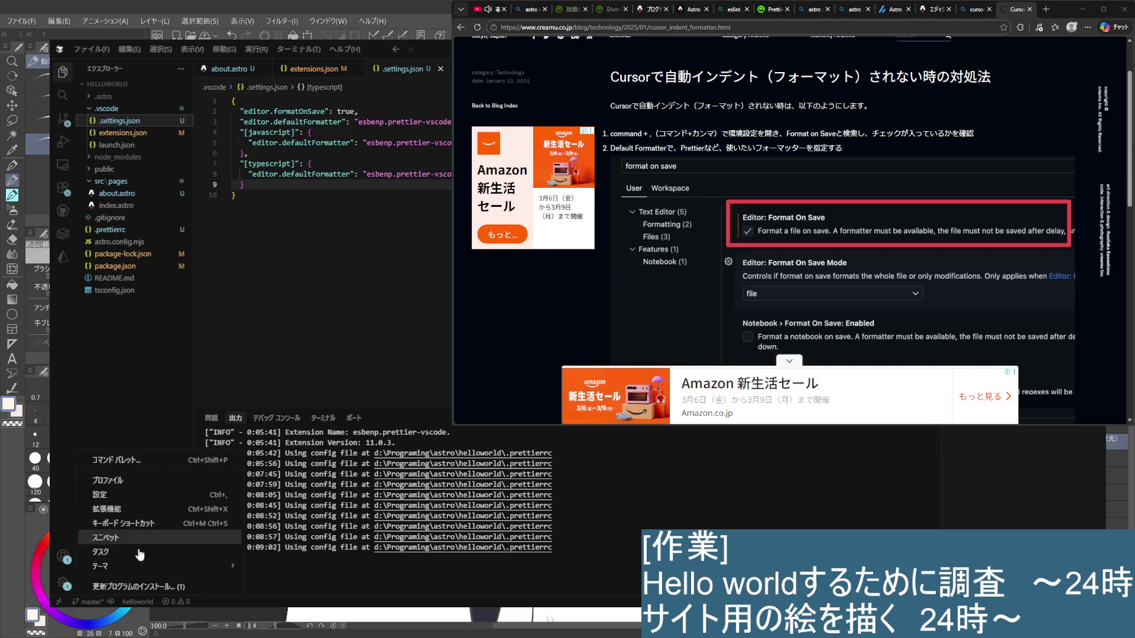
click(133, 494)
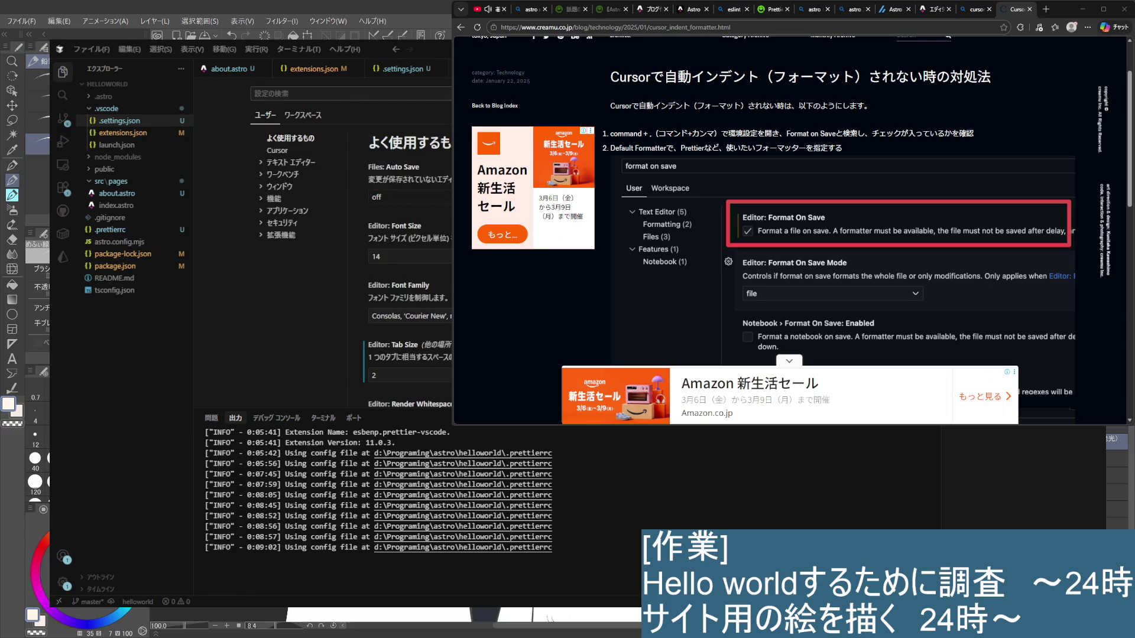
text(format)
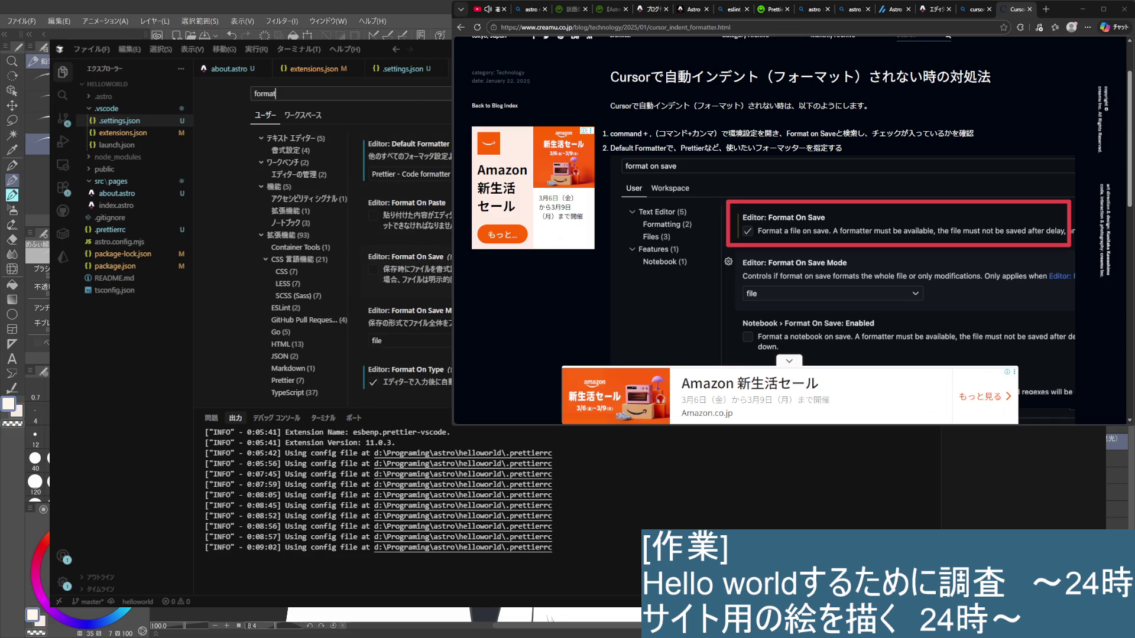
click(373, 269)
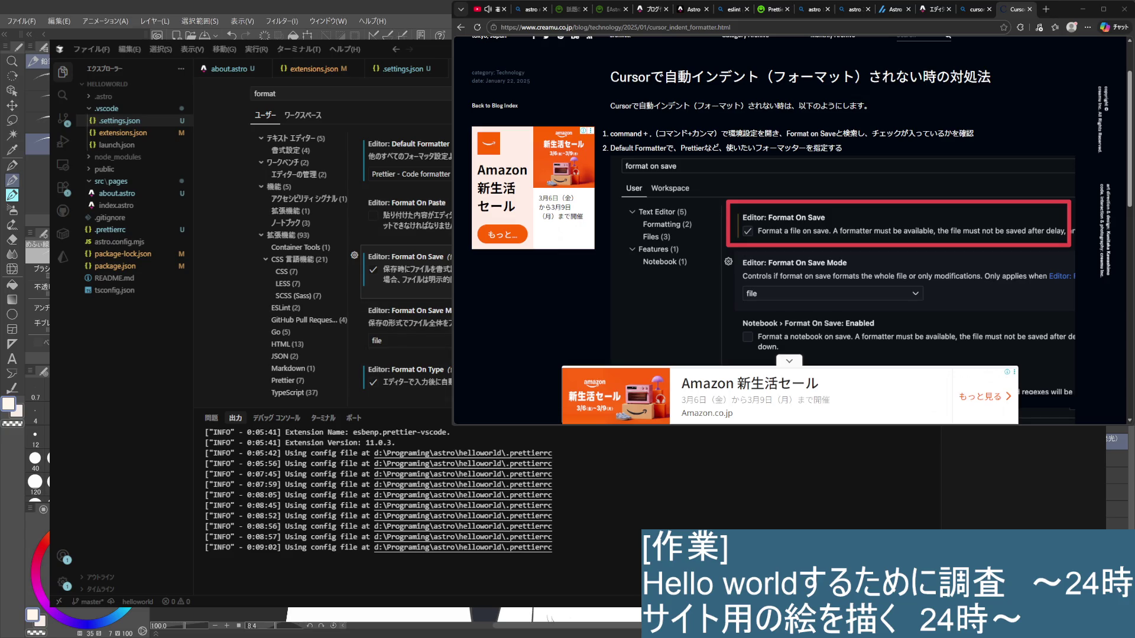
click(310, 70)
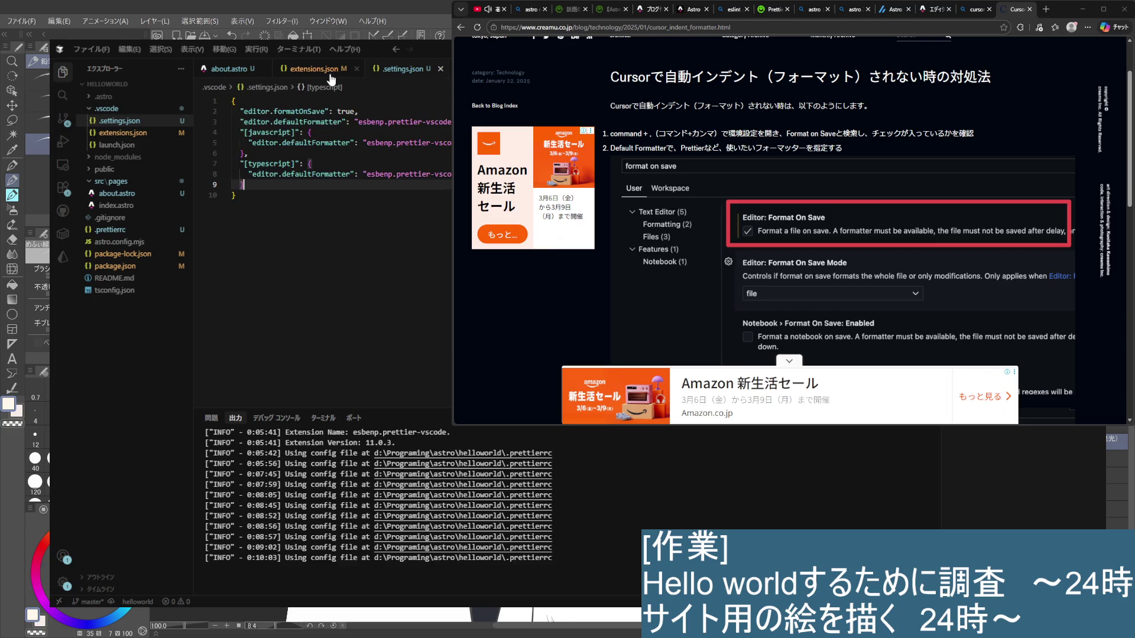
Save about.astro so Prettier reformats it, and check the markup on lines 24 and 27
click(402, 69)
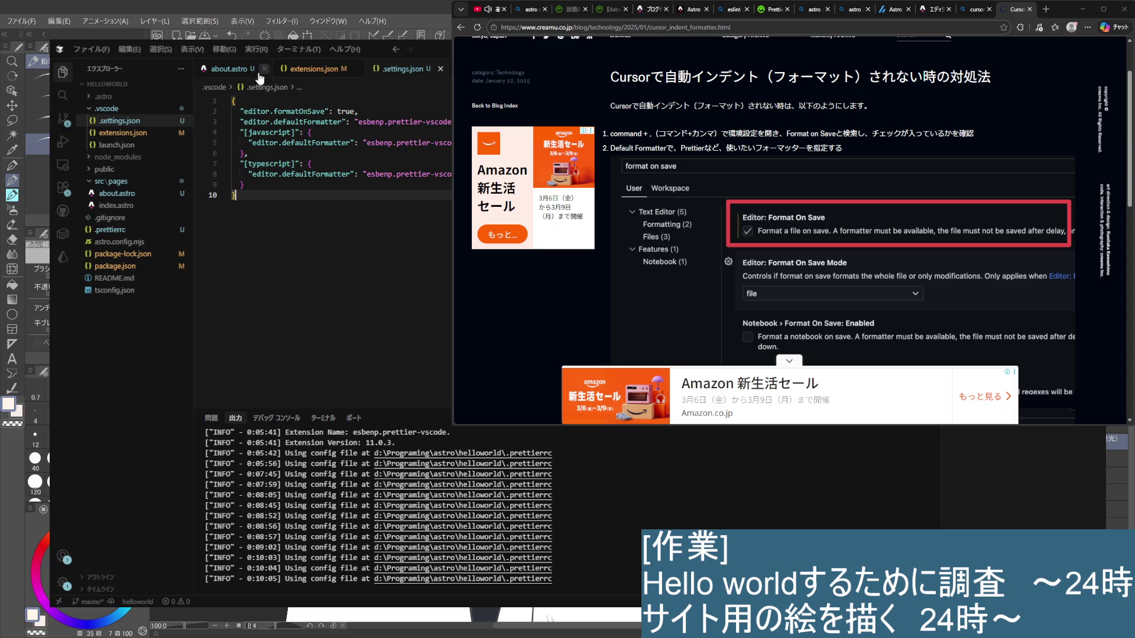
click(226, 70)
key(ctrl+s)
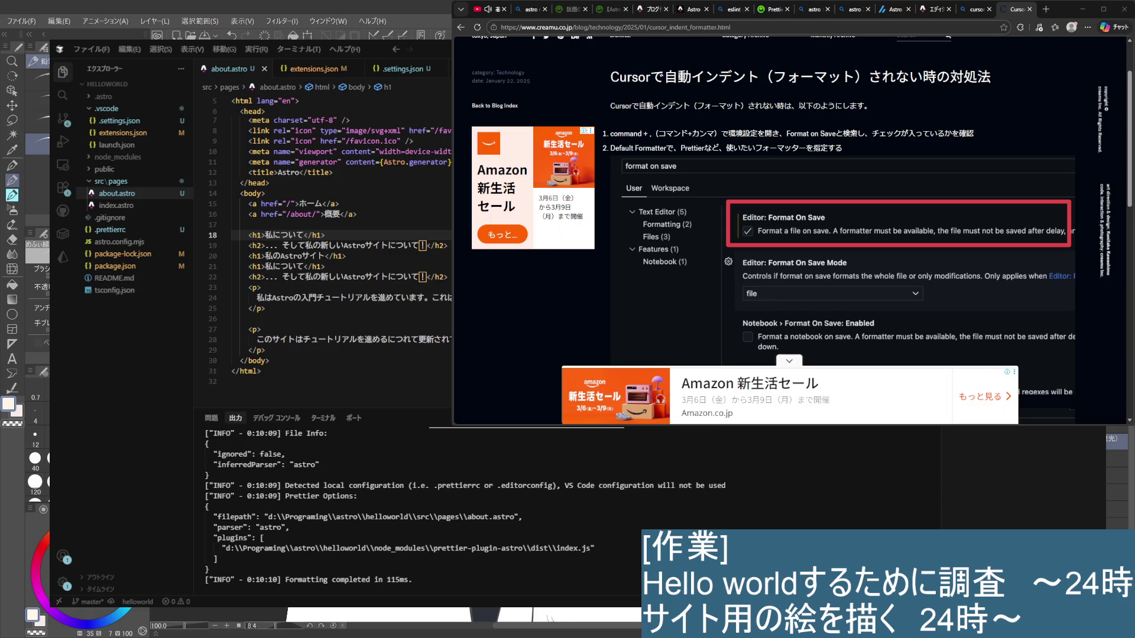
click(256, 298)
click(262, 329)
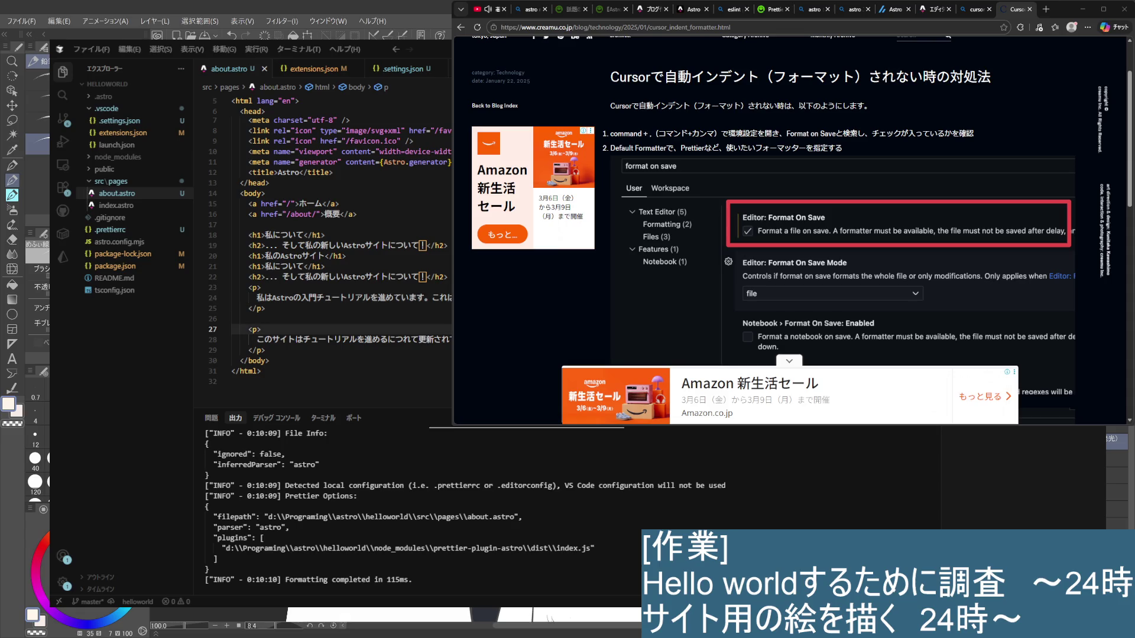
Review extensions.json, then close the extensions.json and settings.json tabs
click(413, 72)
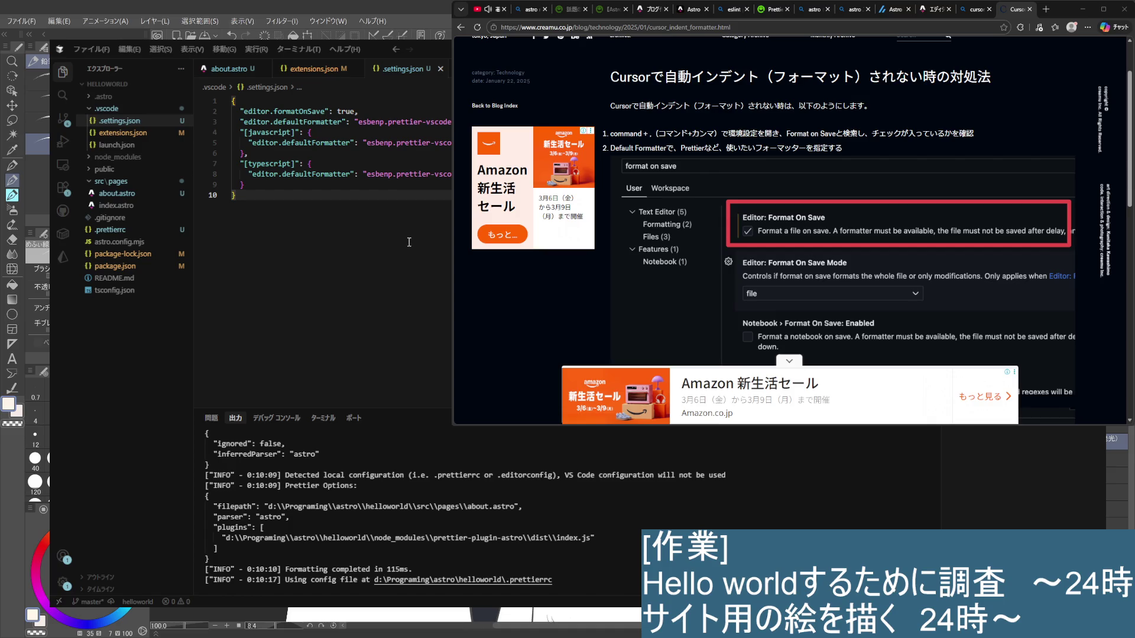
click(142, 133)
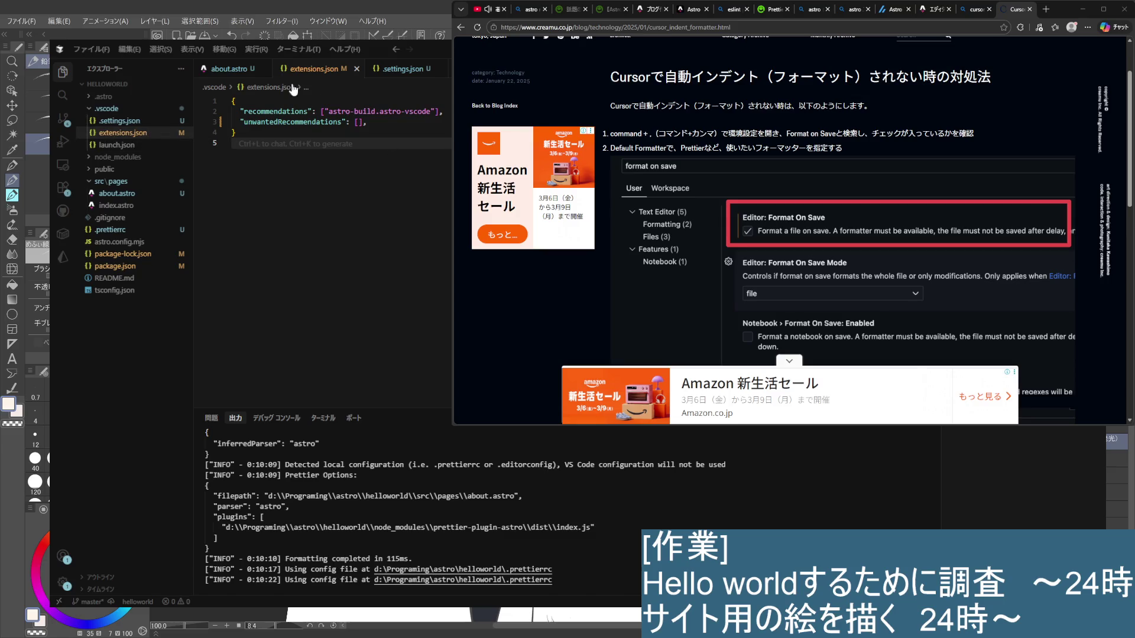
click(357, 71)
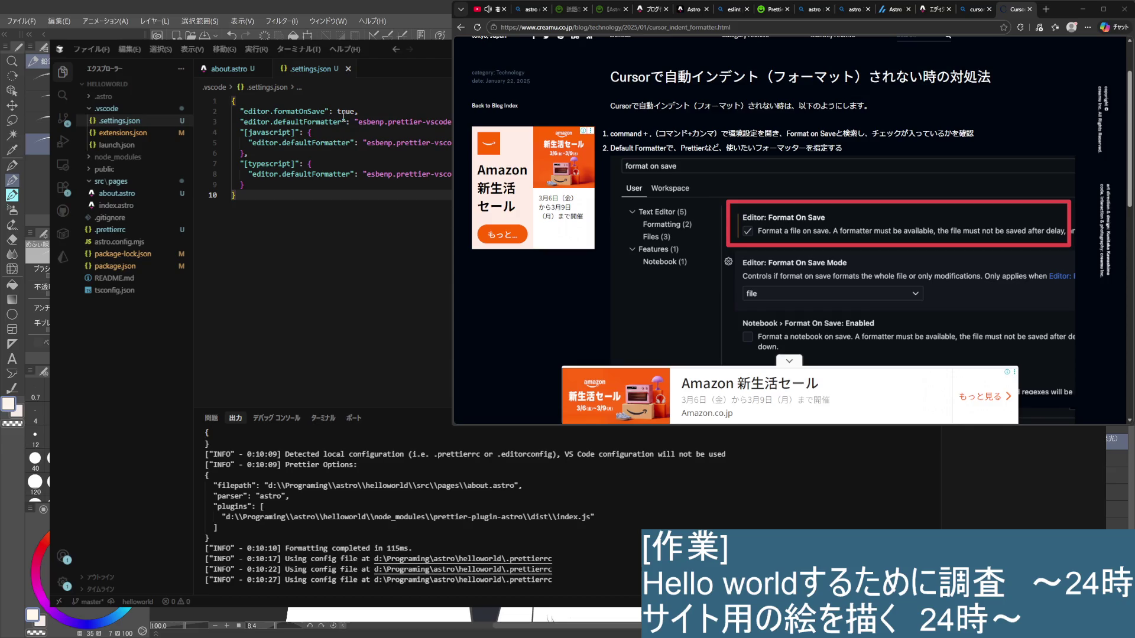
click(354, 70)
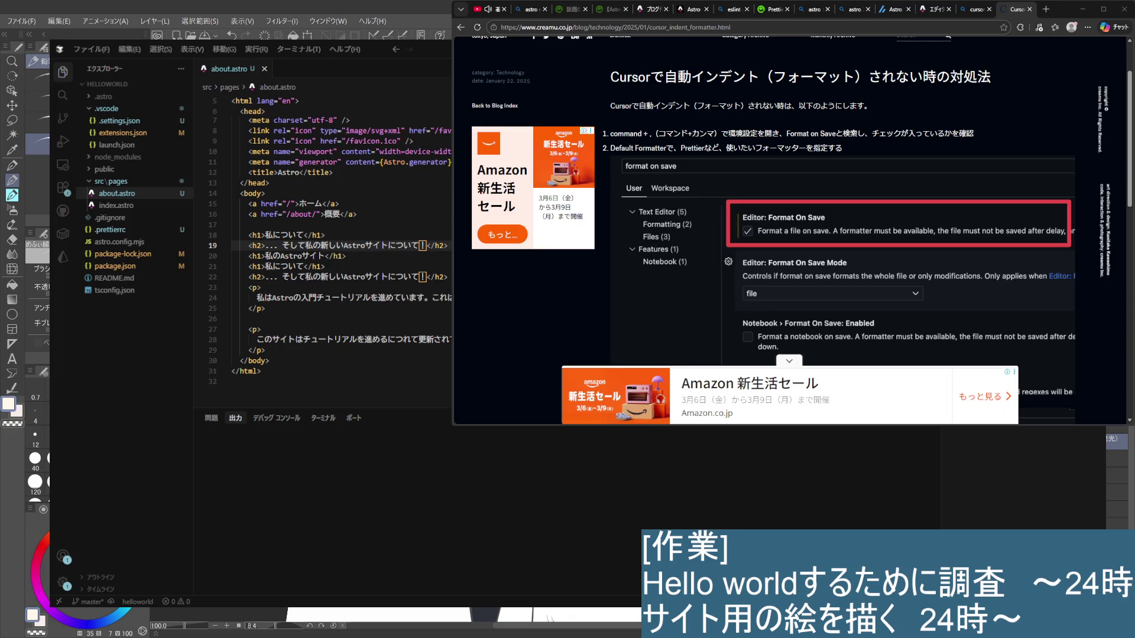
Close the Cursor search, Astro Docs, zenn and Qiita Prettier/ESLint tabs in Edge
key(super+Down)
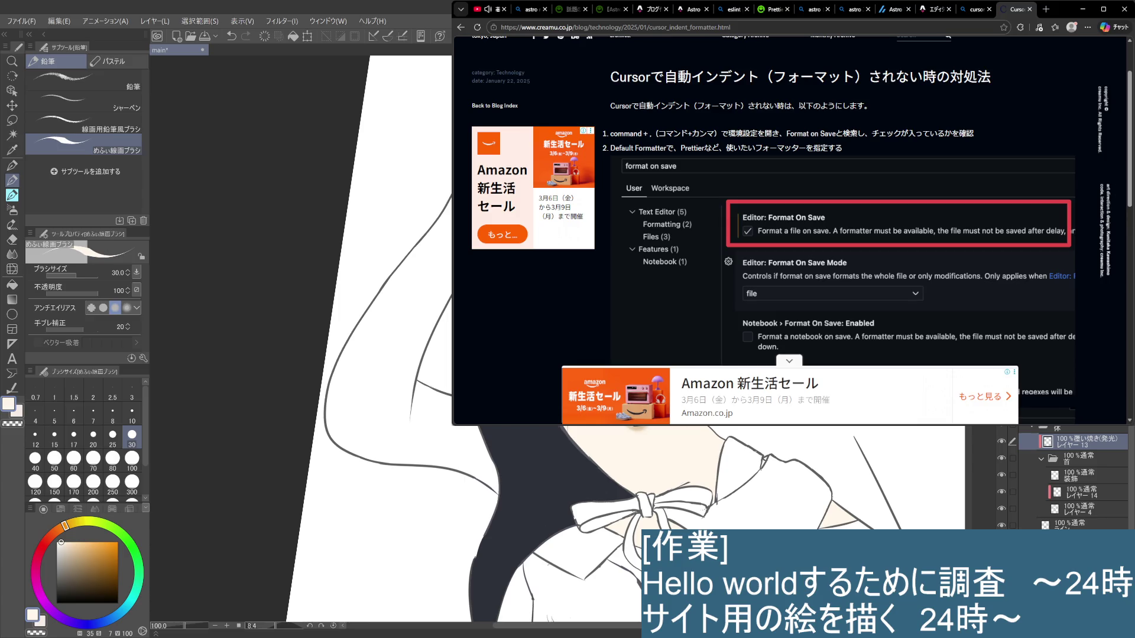
click(1029, 9)
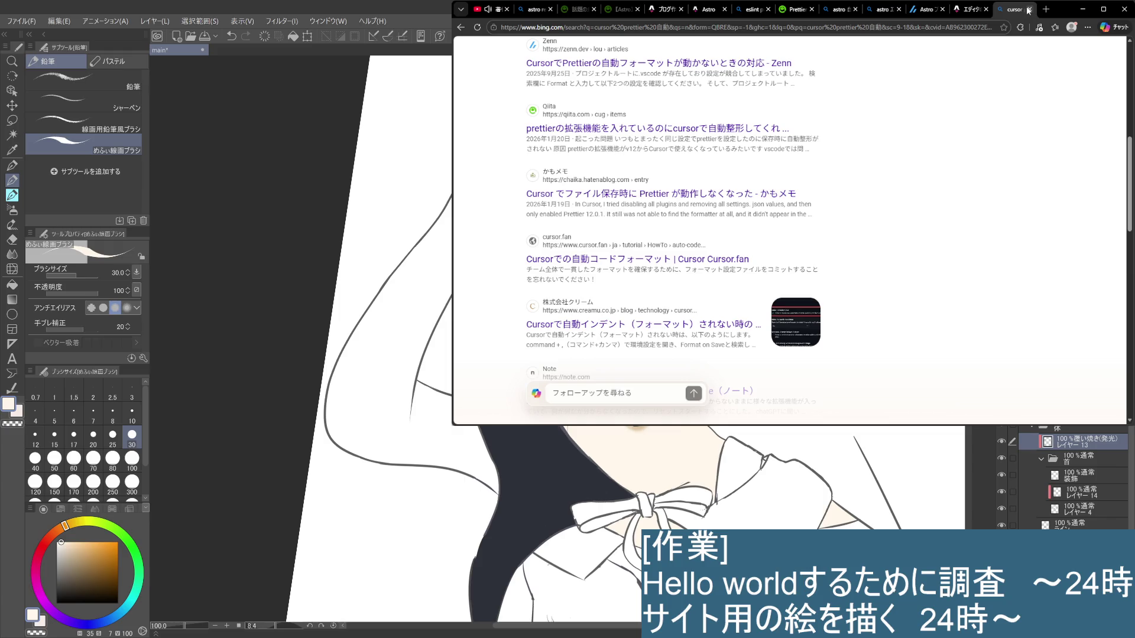
click(1030, 9)
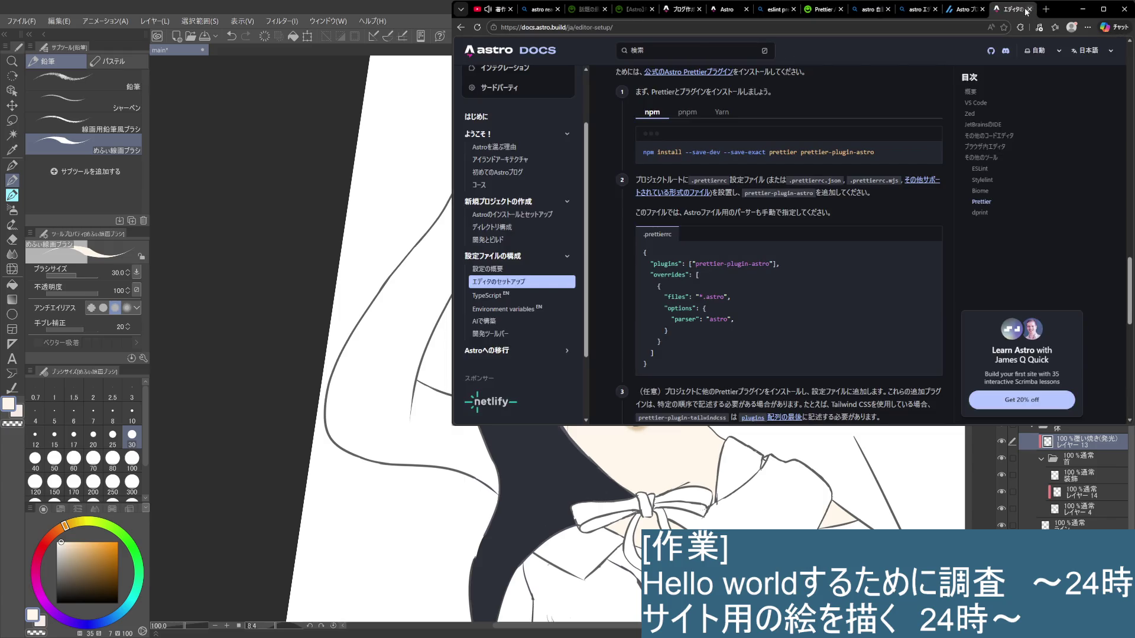
click(958, 14)
click(1014, 9)
click(1029, 9)
click(1029, 9)
click(1029, 9)
click(1029, 9)
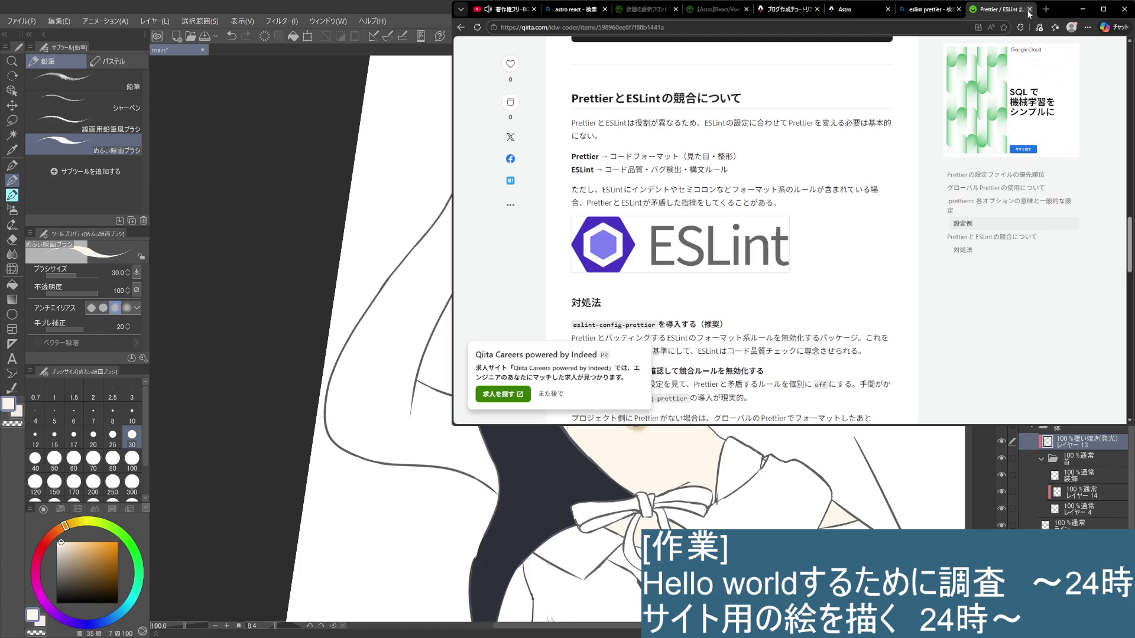
click(1029, 9)
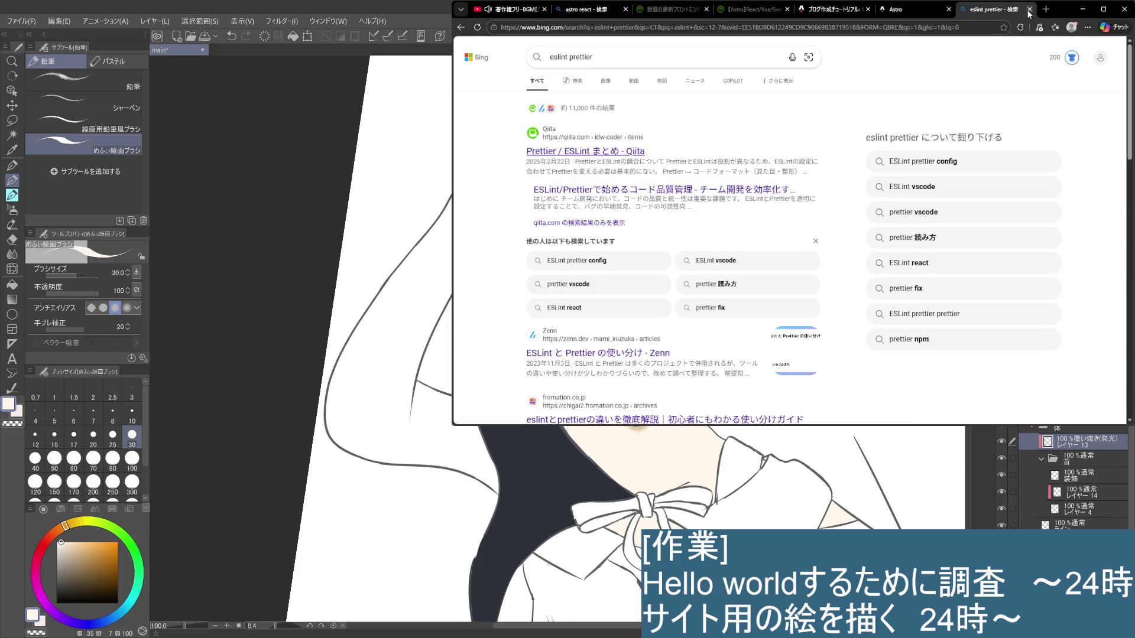
click(1029, 10)
Close the Qiita Astro framework articles and astro react search results, then minimize Edge
click(898, 9)
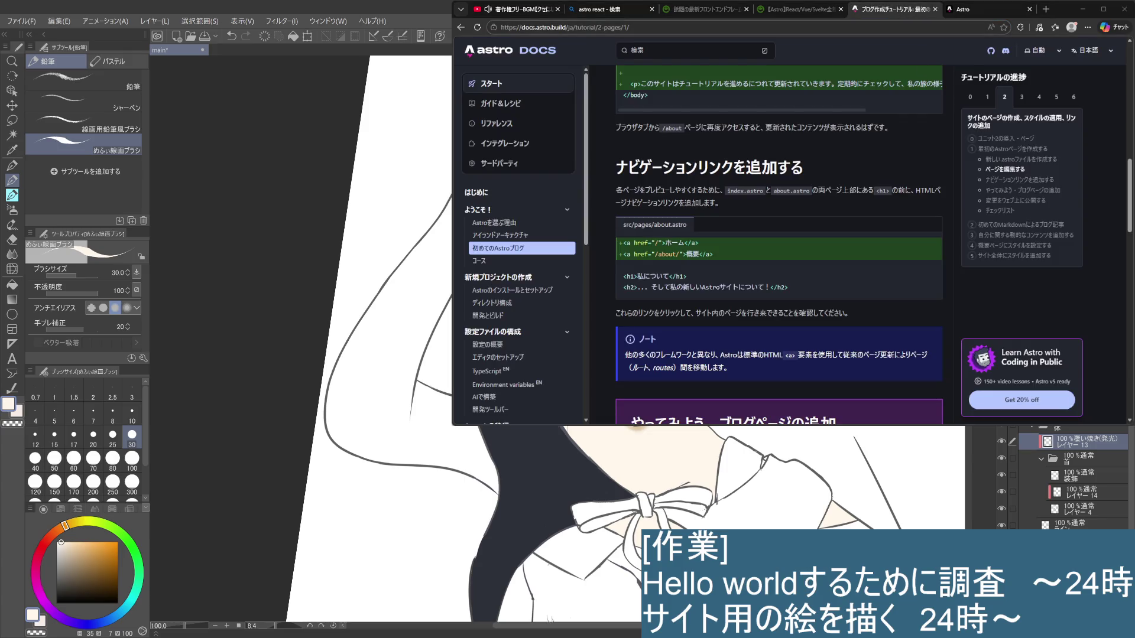
click(780, 13)
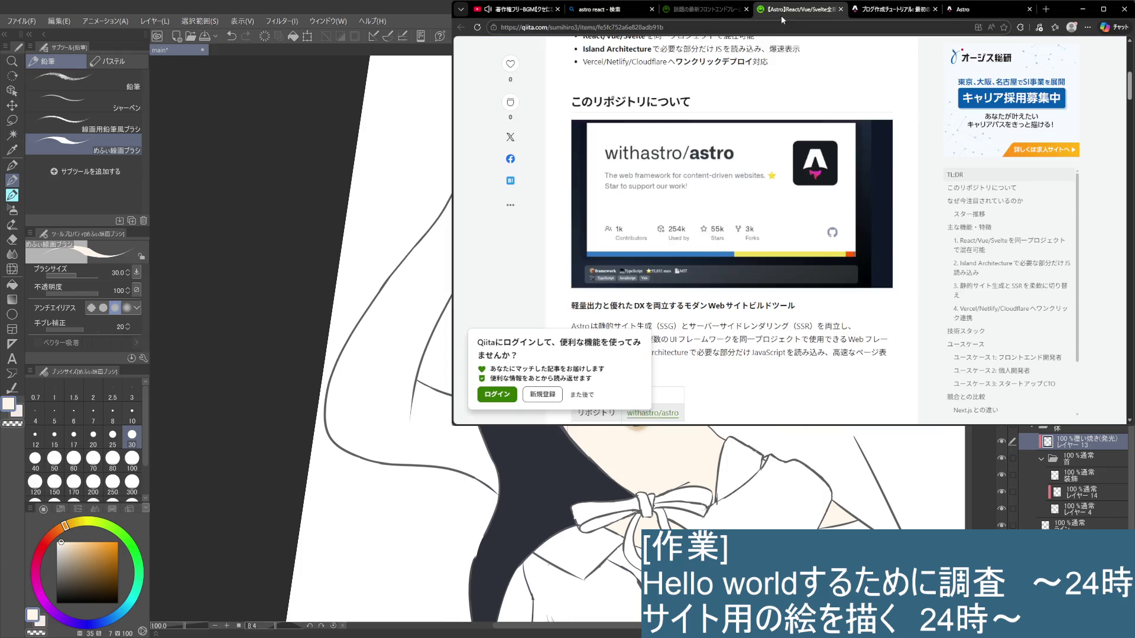
scroll(808, 127, up, 6)
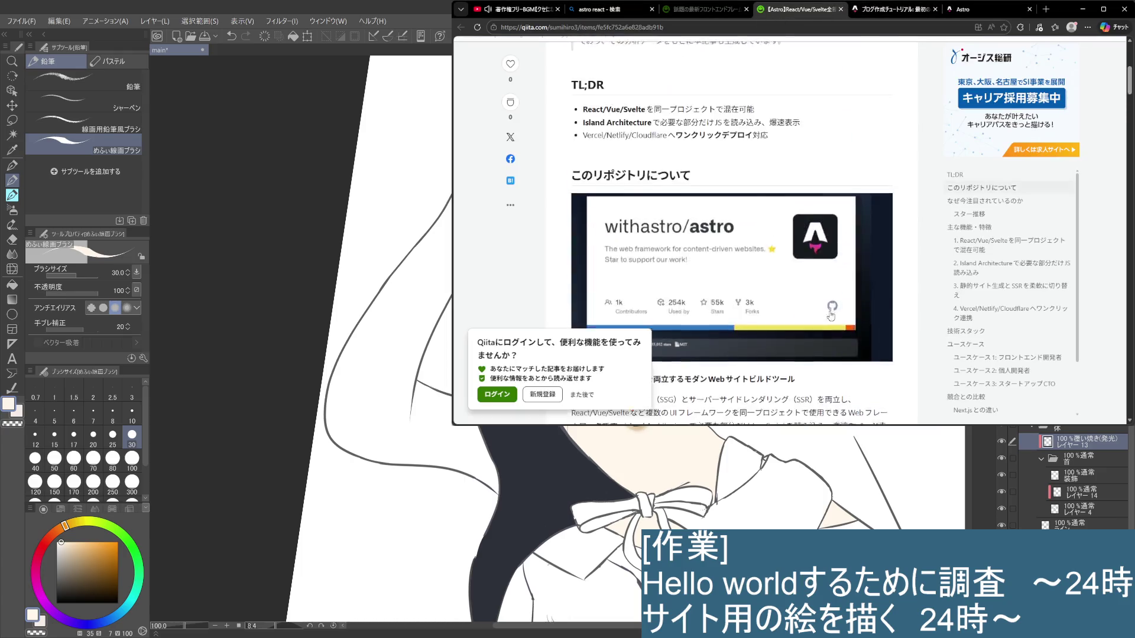
click(843, 9)
click(709, 9)
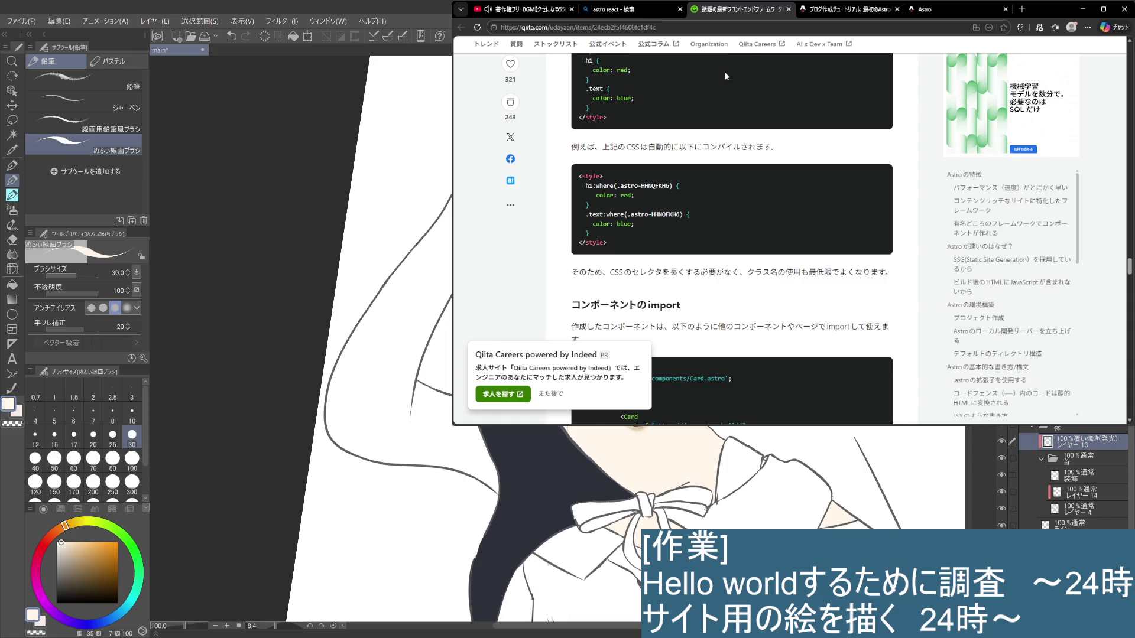
click(789, 9)
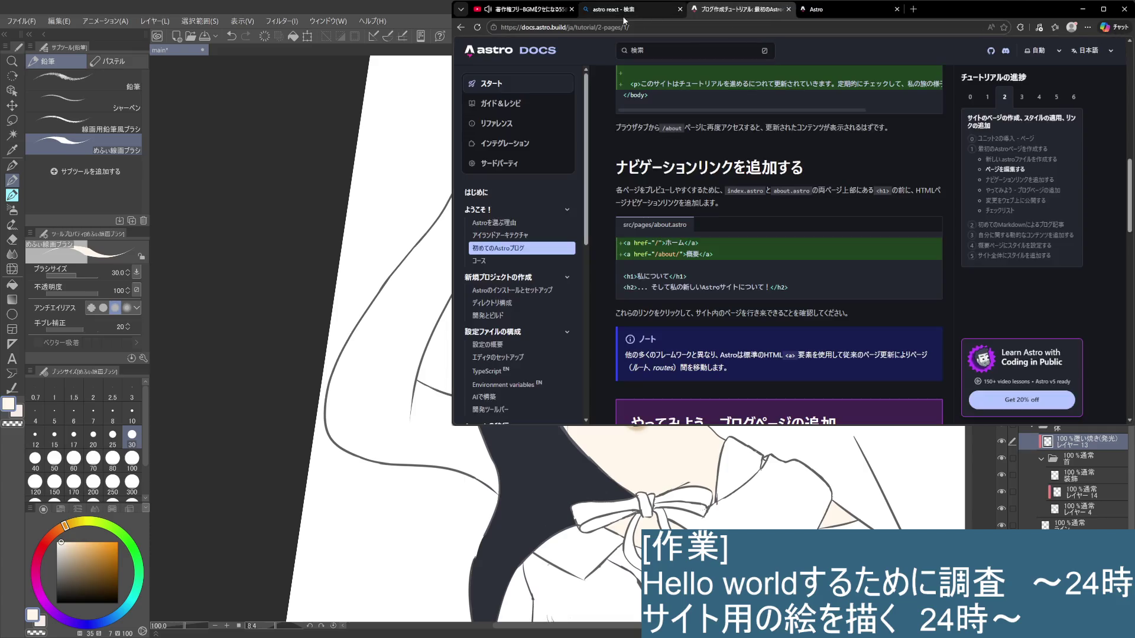
click(641, 12)
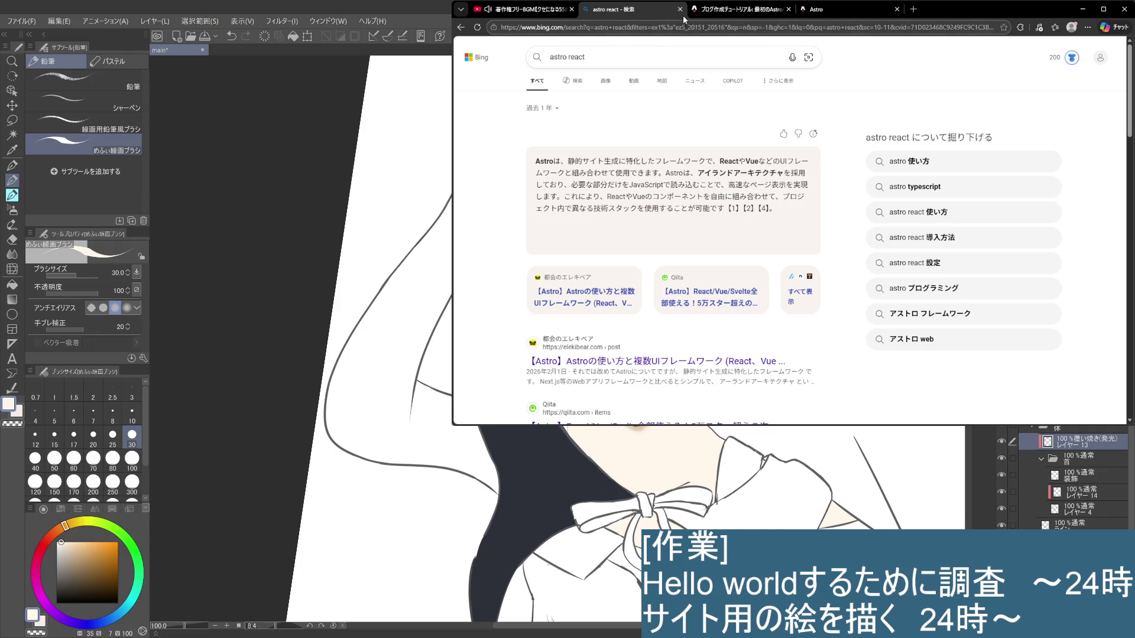
click(680, 9)
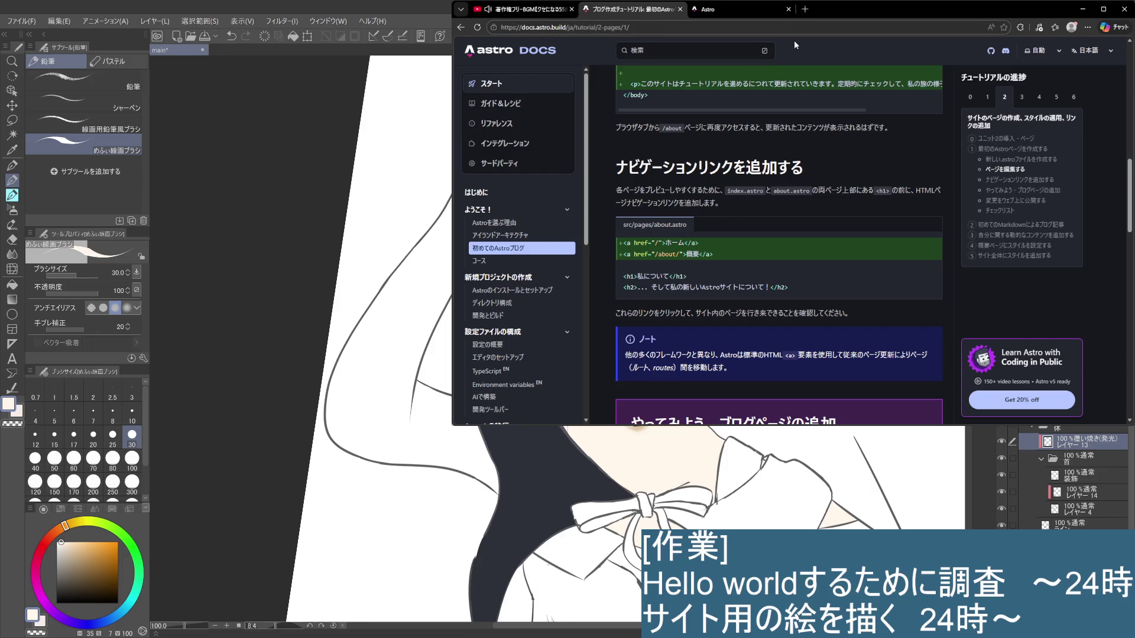
click(1083, 9)
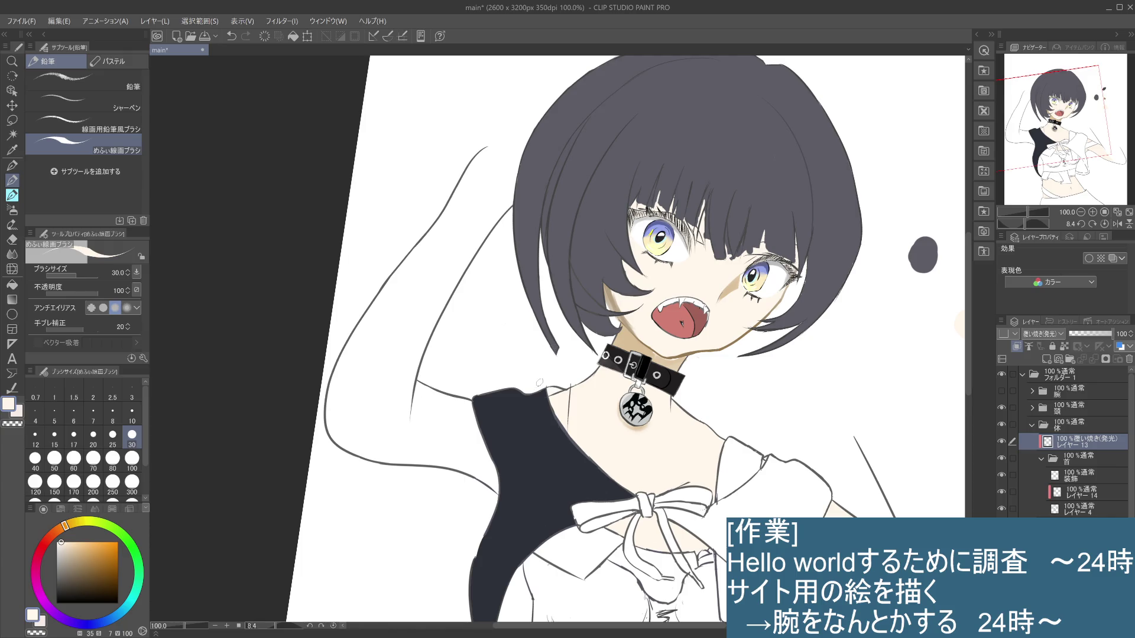
scroll(539, 382, down, 1)
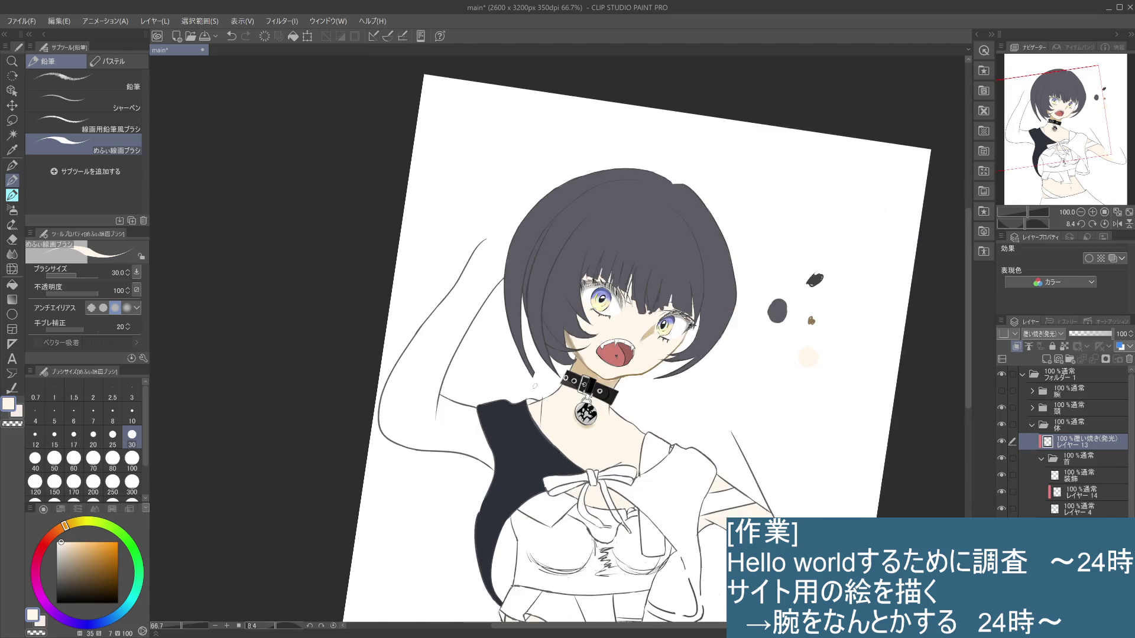
mouse_move(537, 381)
mouse_down()
mouse_move(512, 237)
mouse_move(621, 169)
mouse_move(532, 337)
mouse_move(535, 353)
mouse_up()
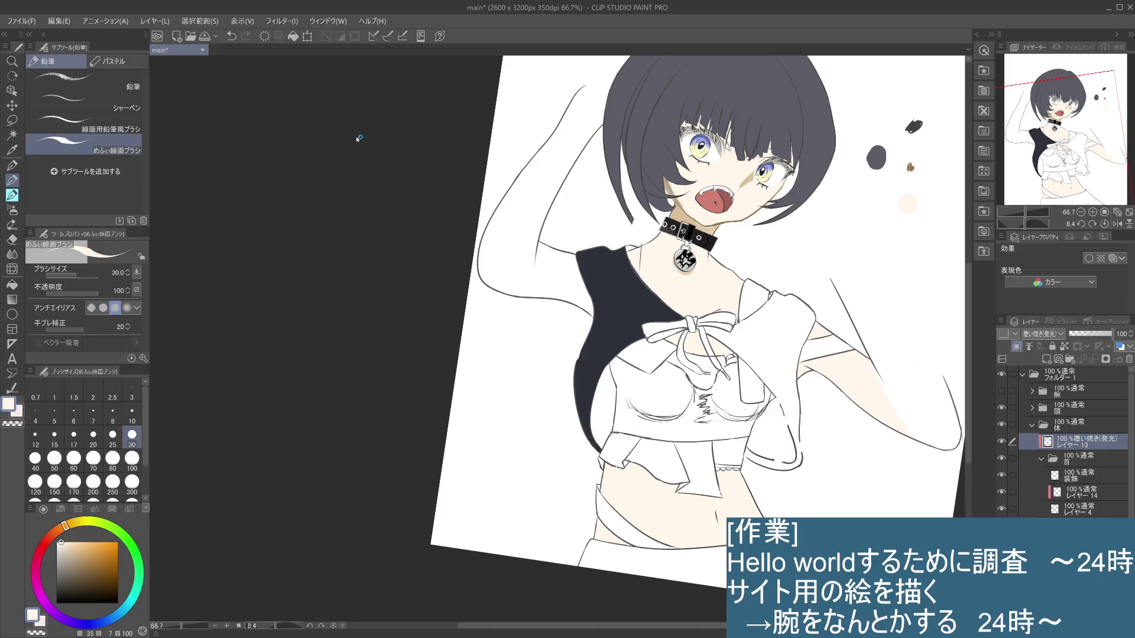
scroll(356, 140, up, 1)
scroll(353, 144, up, 1)
scroll(354, 144, down, 1)
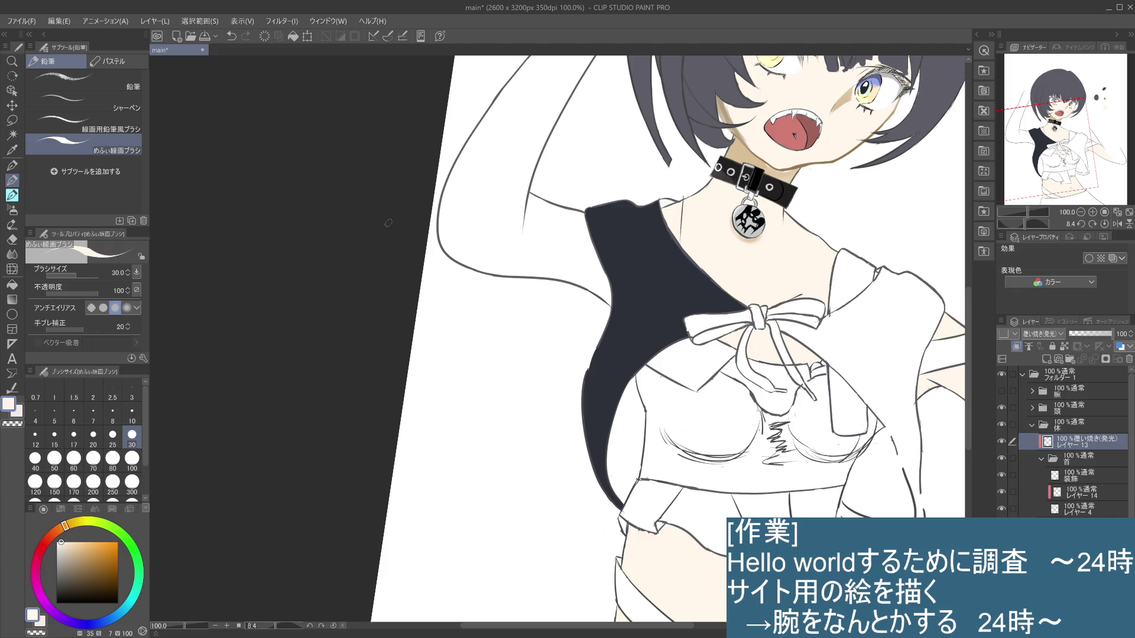
scroll(569, 273, down, 2)
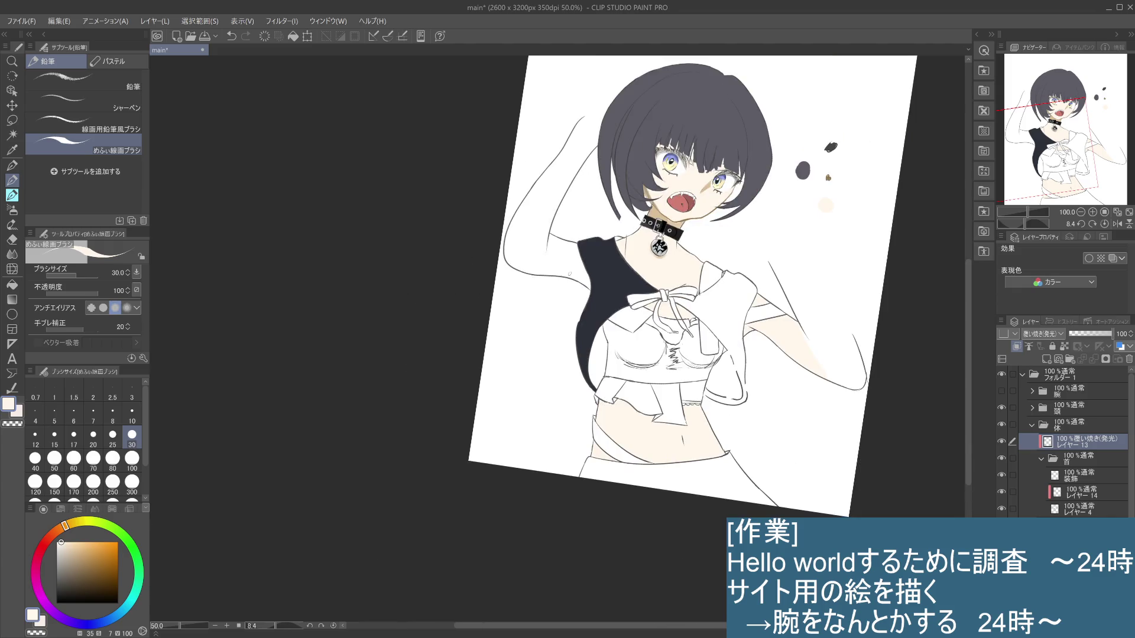
scroll(726, 261, up, 2)
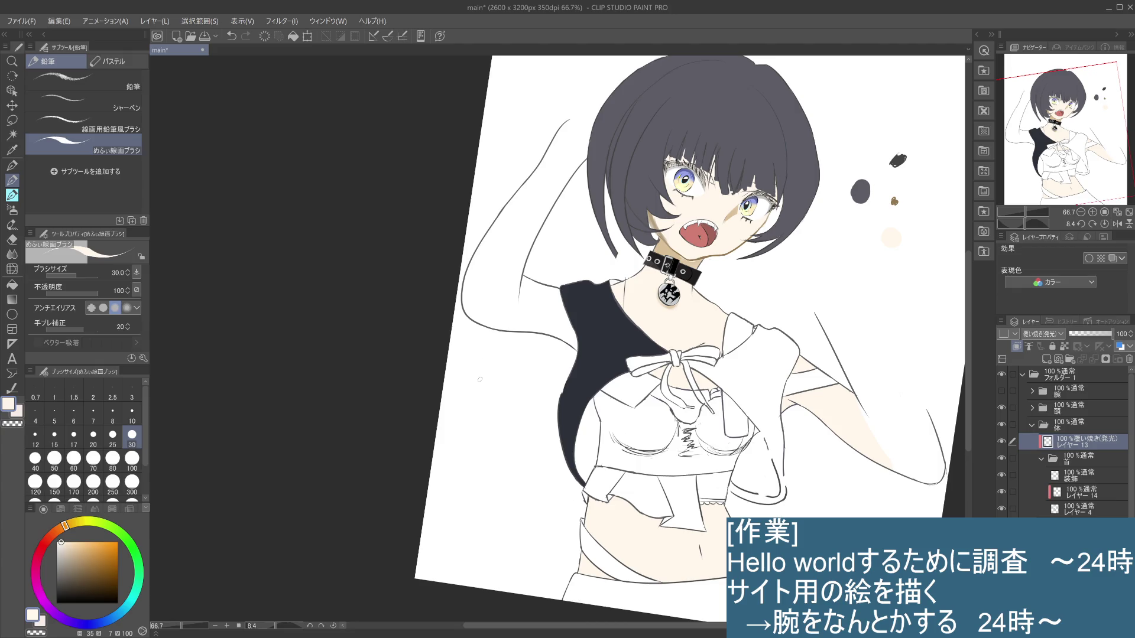
drag(578, 209, 605, 303)
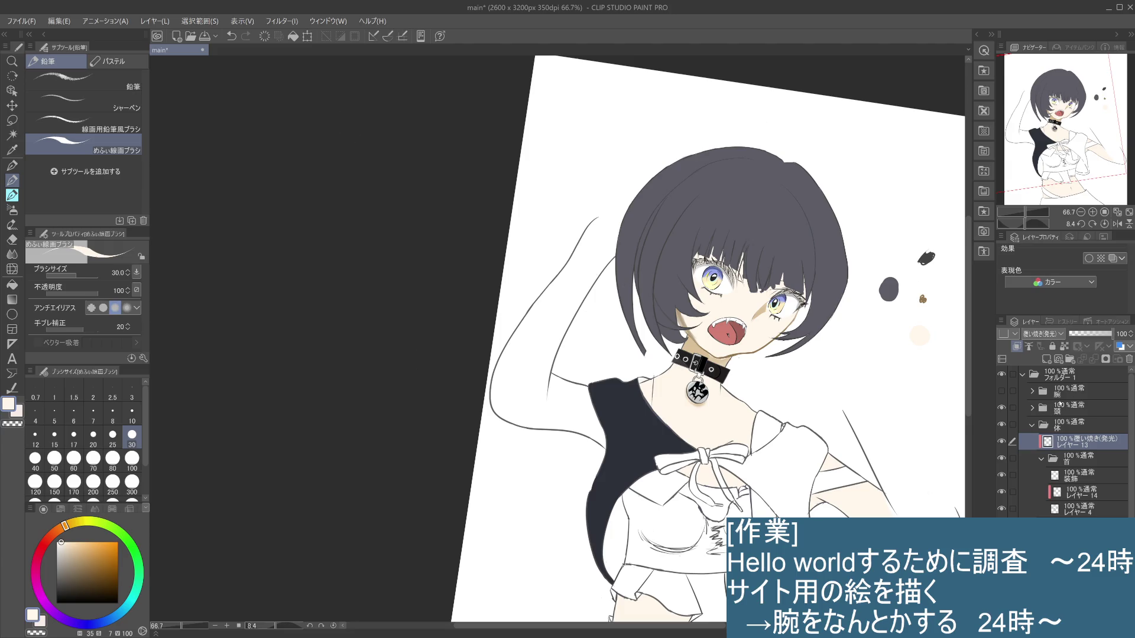
Show the 腕 arm folder, collapse the 首 folder, and select the 胸のあたり layer
click(1001, 390)
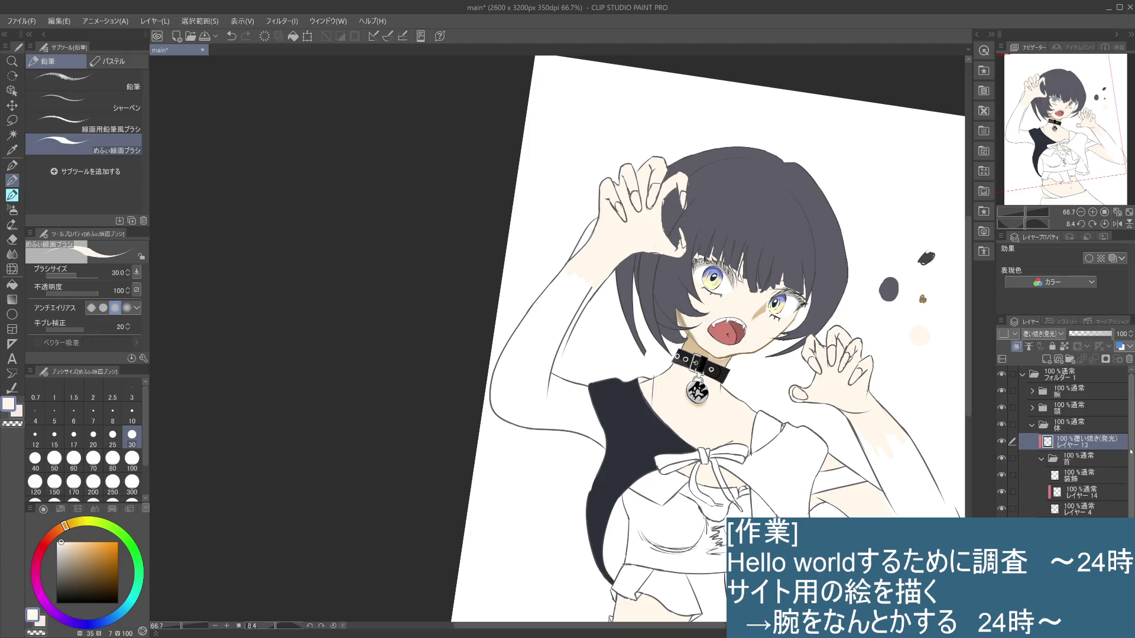
scroll(1129, 461, down, 2)
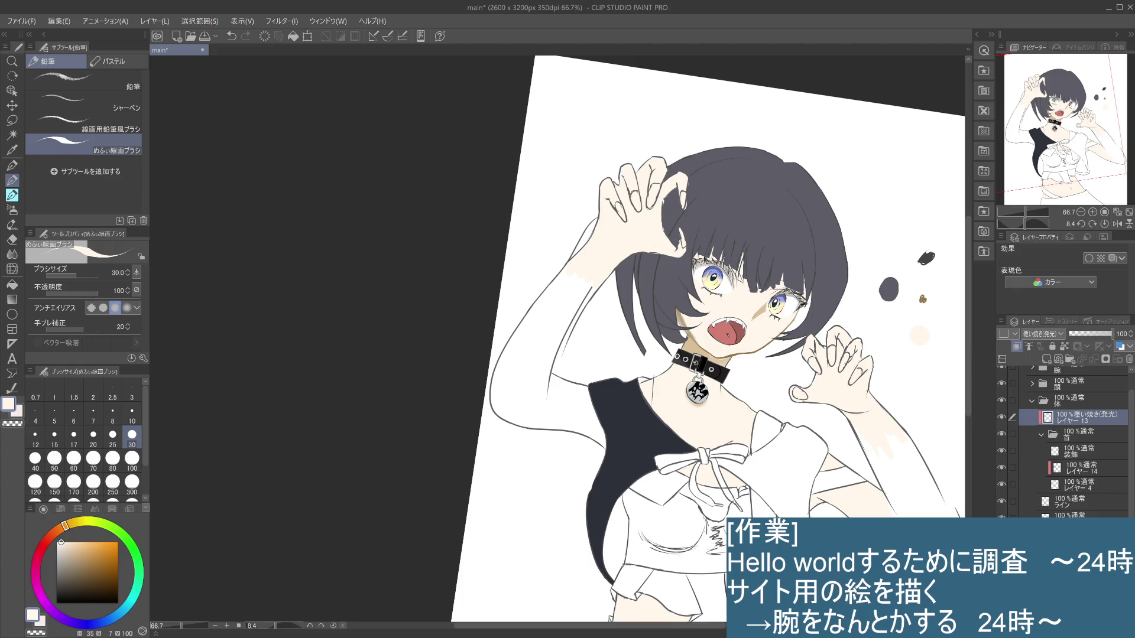
scroll(1043, 407, down, 2)
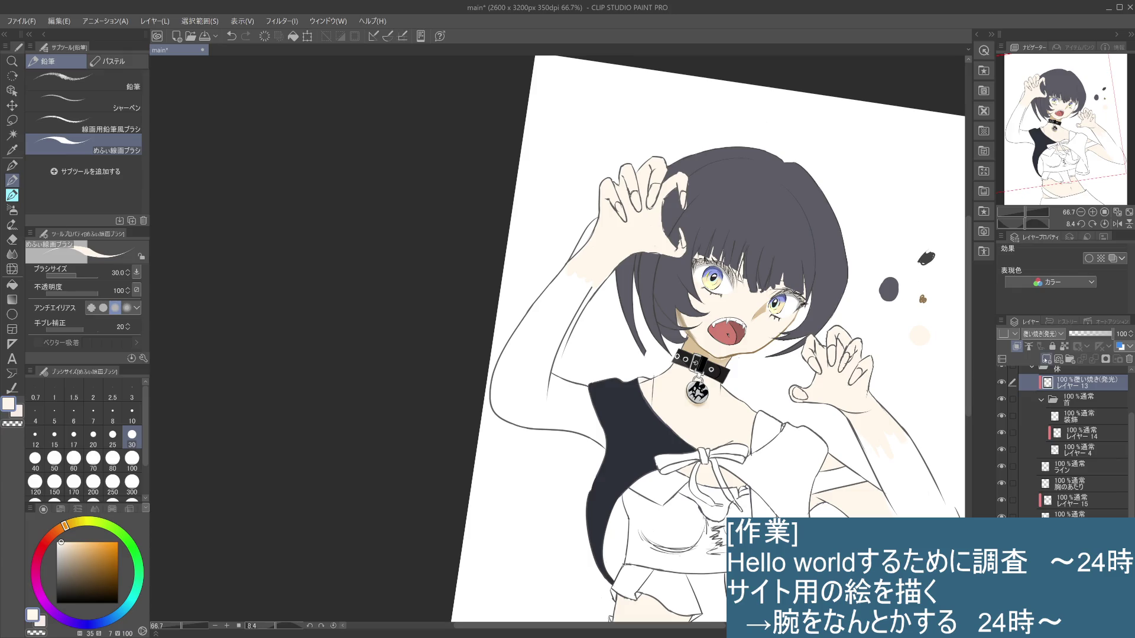
click(1044, 399)
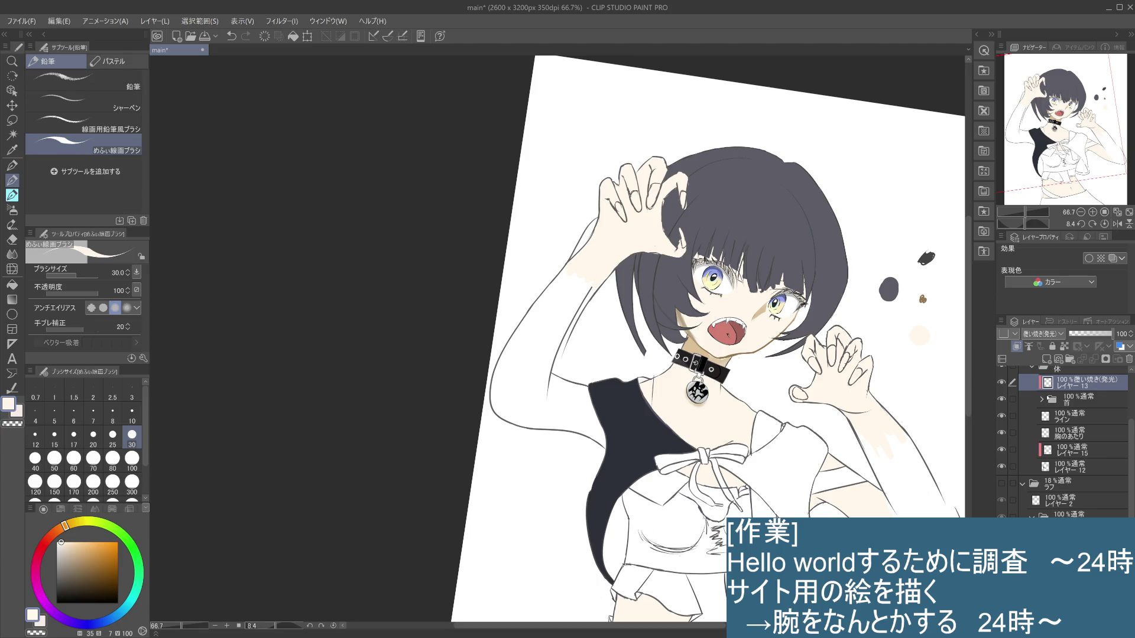
click(1081, 434)
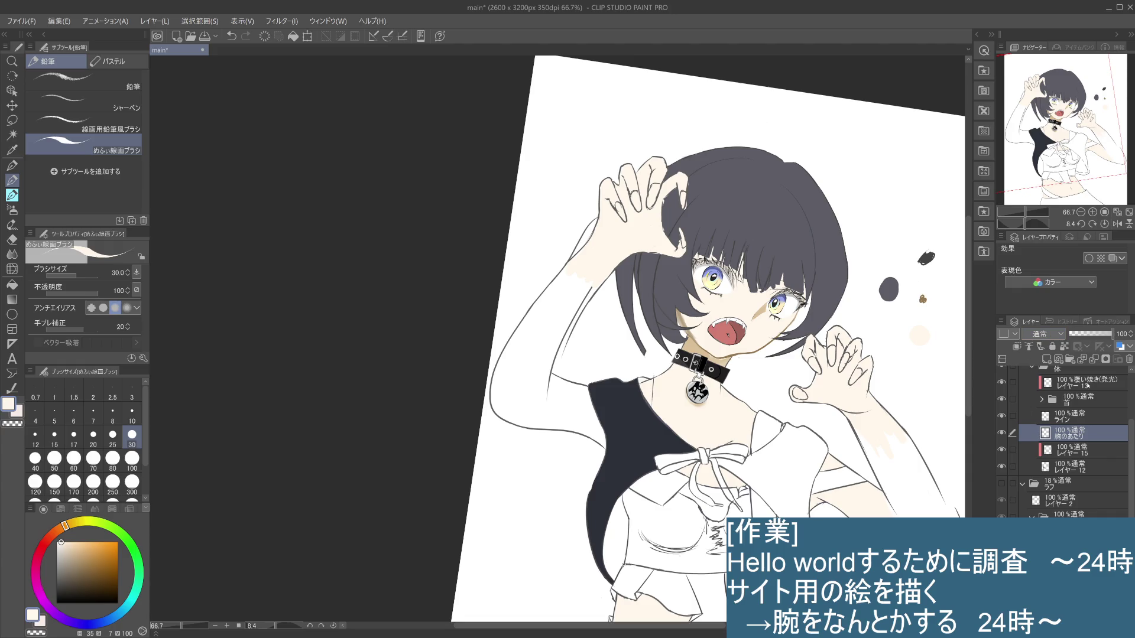
scroll(1076, 394, up, 3)
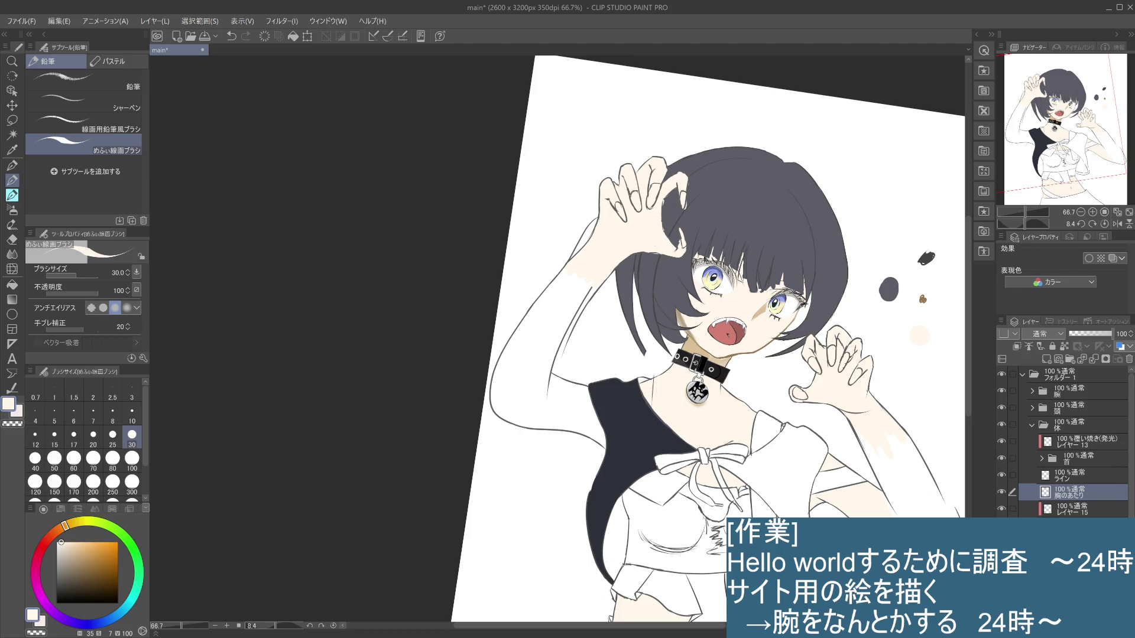
Toggle the black shirt layer and the ライン line art layer off and on to compare
click(1076, 532)
click(1001, 525)
click(1001, 525)
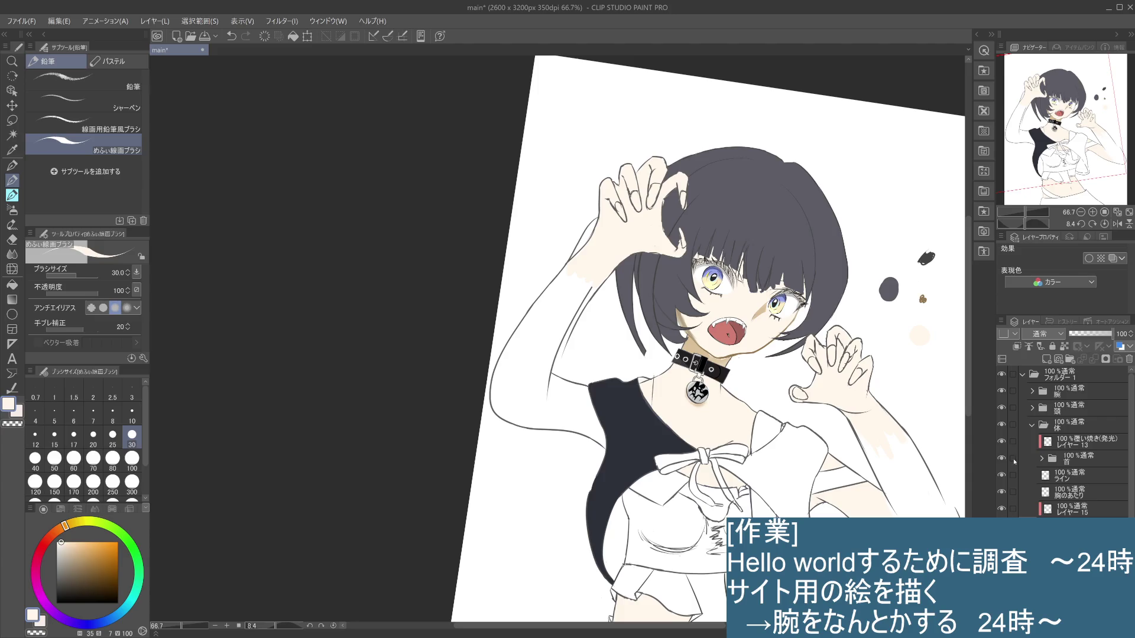
click(1002, 476)
click(1001, 477)
click(1002, 477)
click(1002, 476)
click(1001, 477)
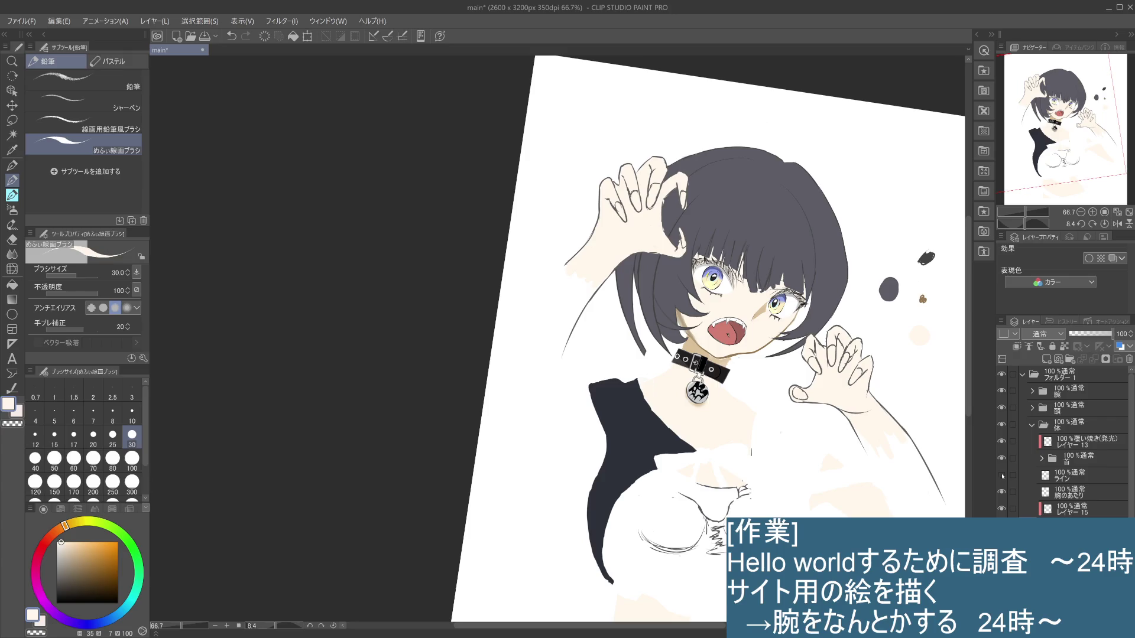
click(1002, 476)
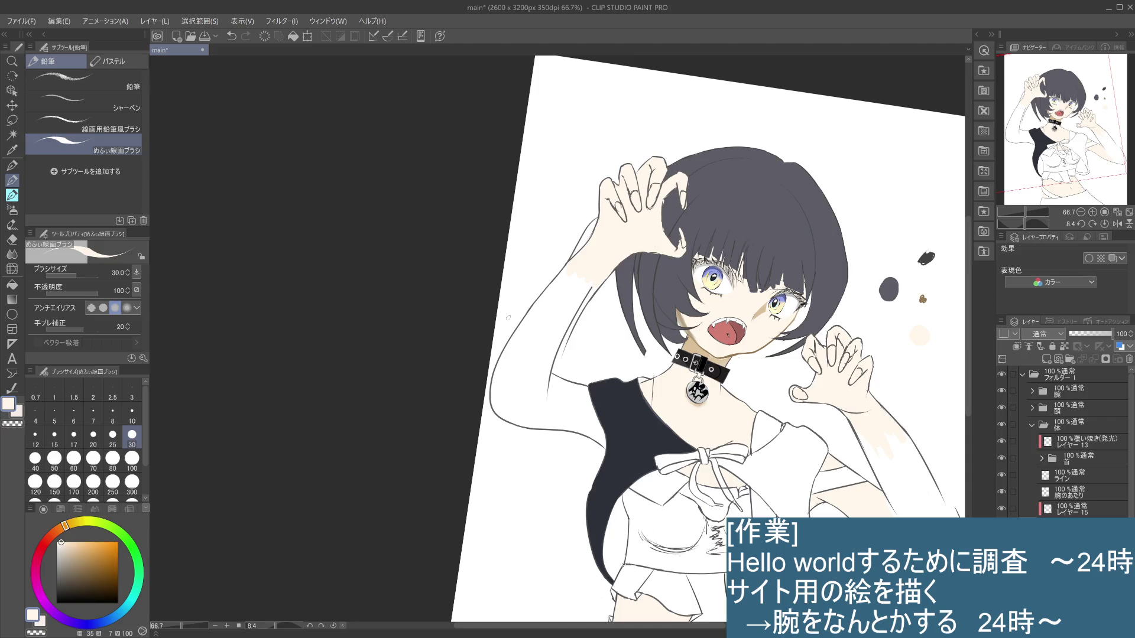
On the ライン layer, erase the top of the upper-arm outline
click(1086, 476)
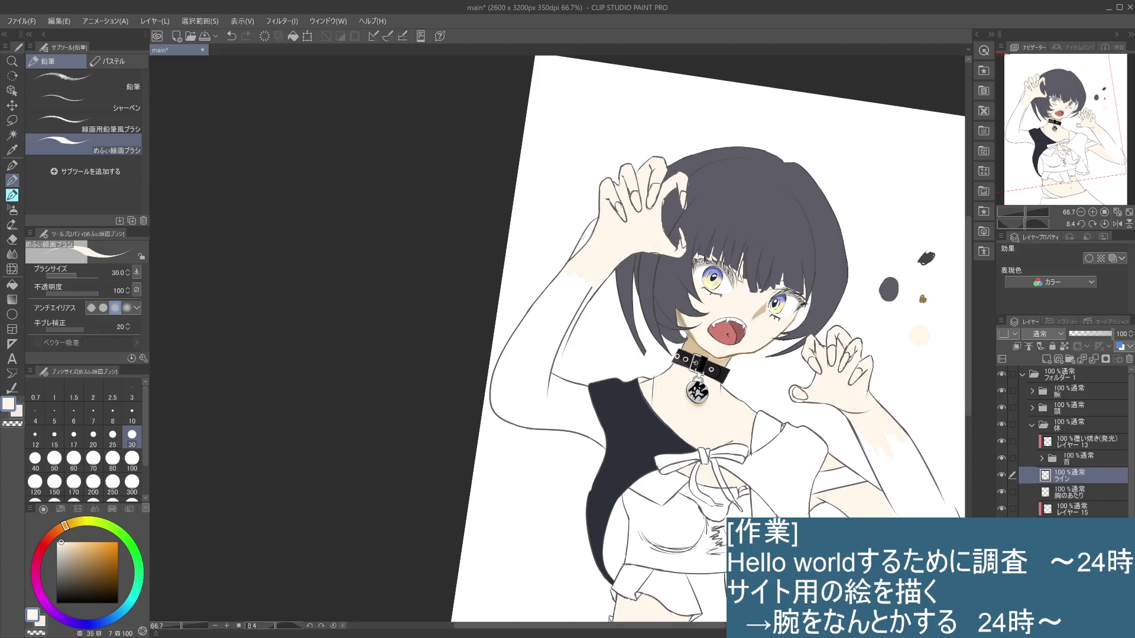
click(12, 240)
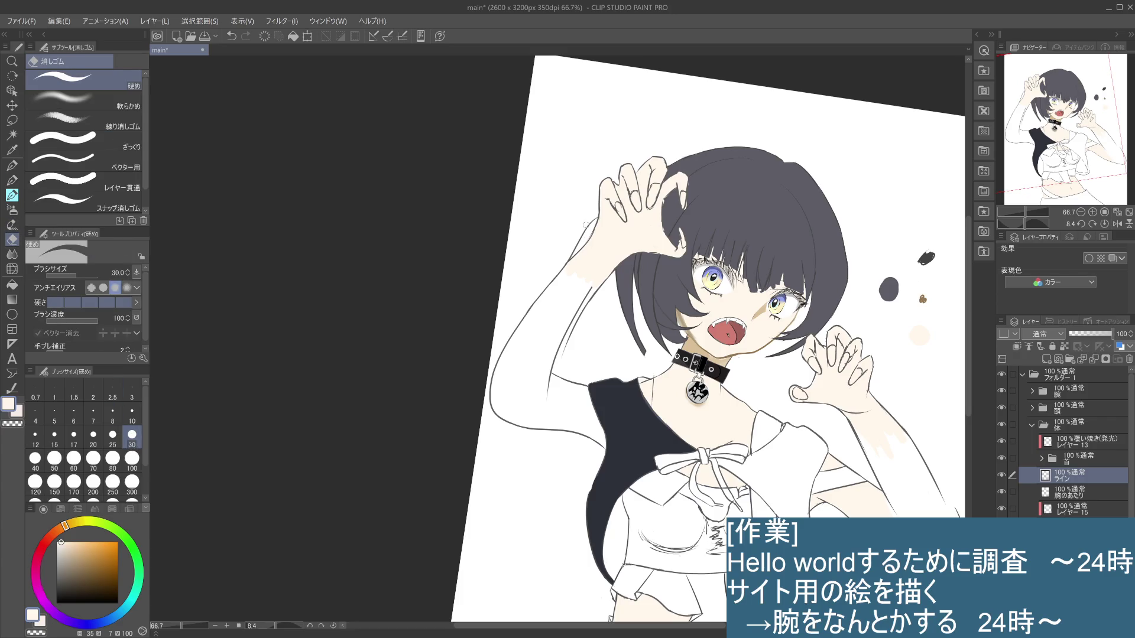
drag(587, 237, 548, 288)
Paint white over part of the arm and eyedrop the dark line colour
click(12, 181)
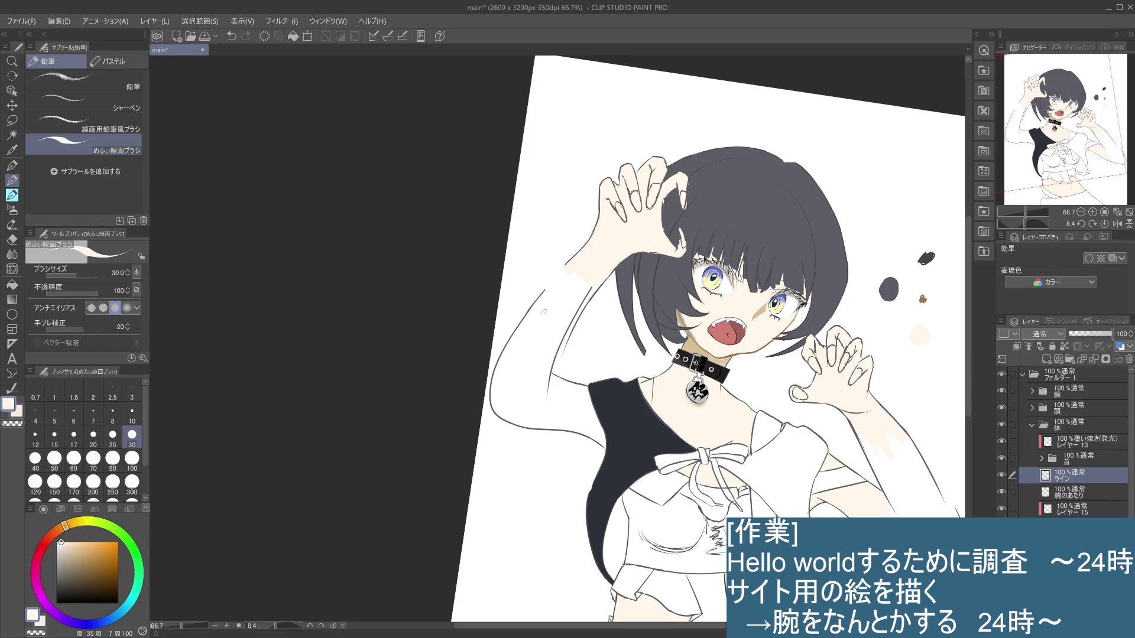
drag(590, 288, 566, 335)
alt+click(577, 326)
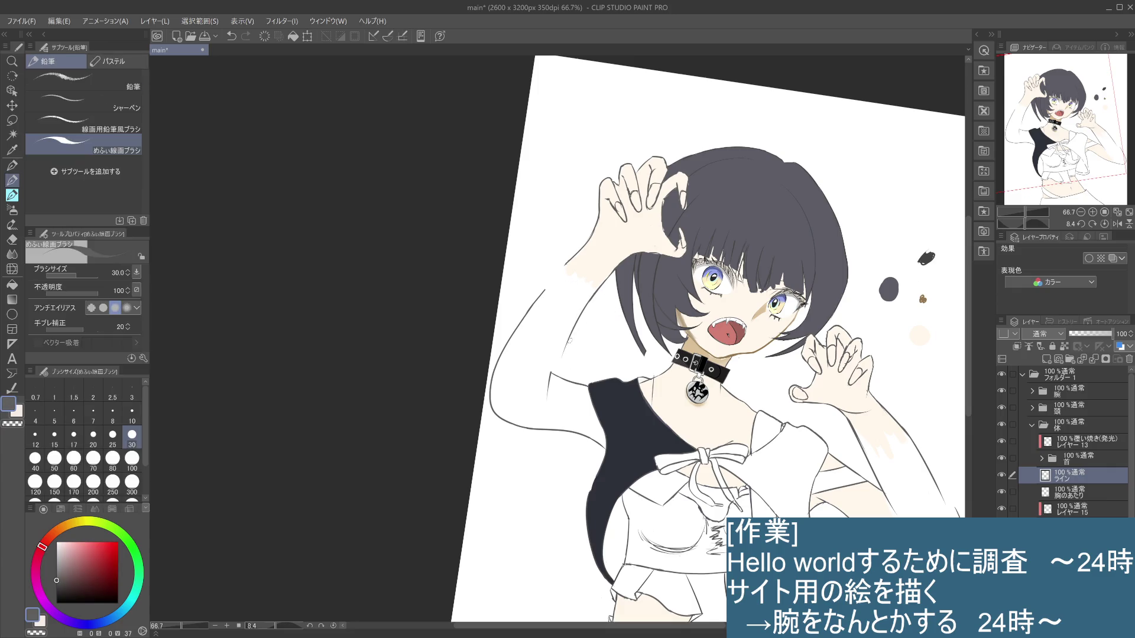
Try a dark stroke along the arm outline twice, undoing both
drag(568, 343, 546, 397)
key(ctrl+z)
drag(569, 338, 551, 397)
key(ctrl+z)
Select and expand the 腕 folder, then select its 色 layer
click(1067, 396)
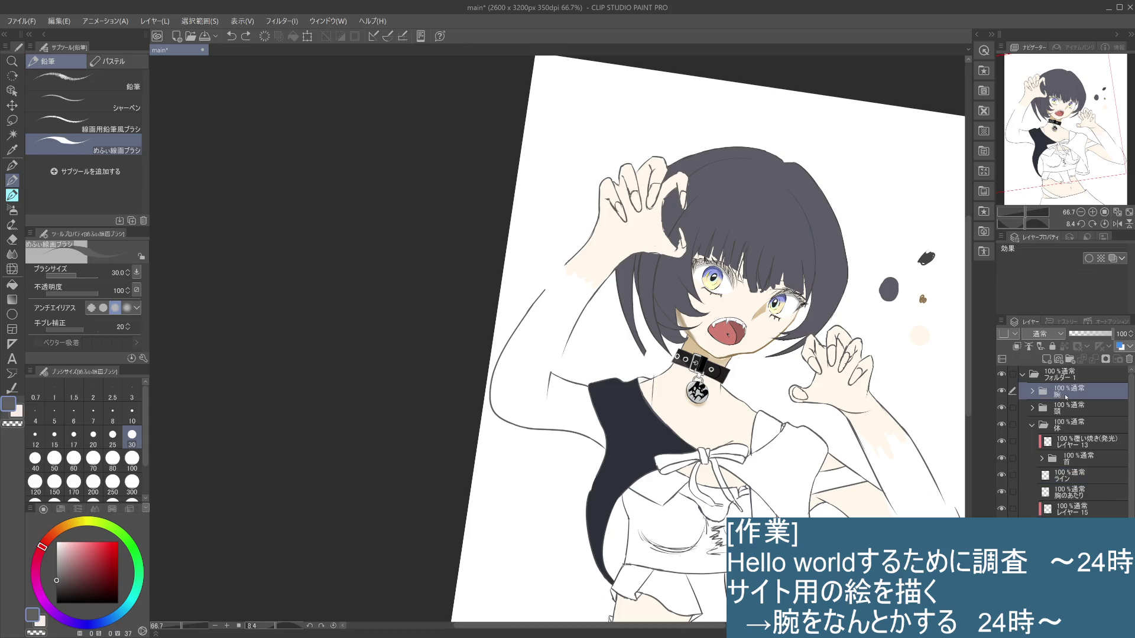
click(1031, 391)
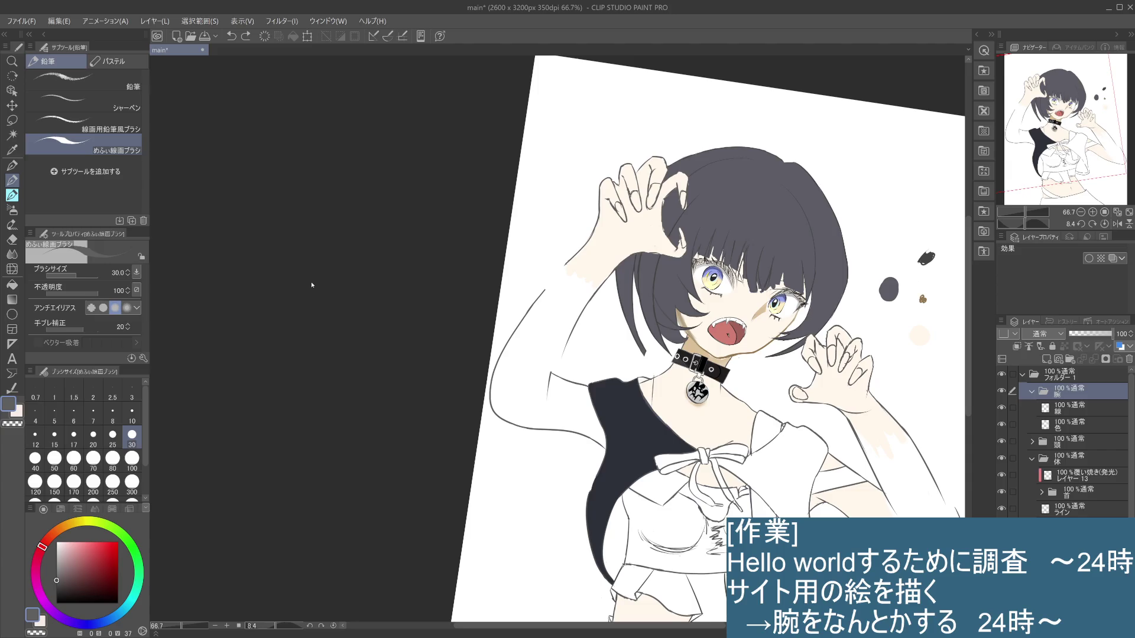
click(1066, 407)
click(1058, 424)
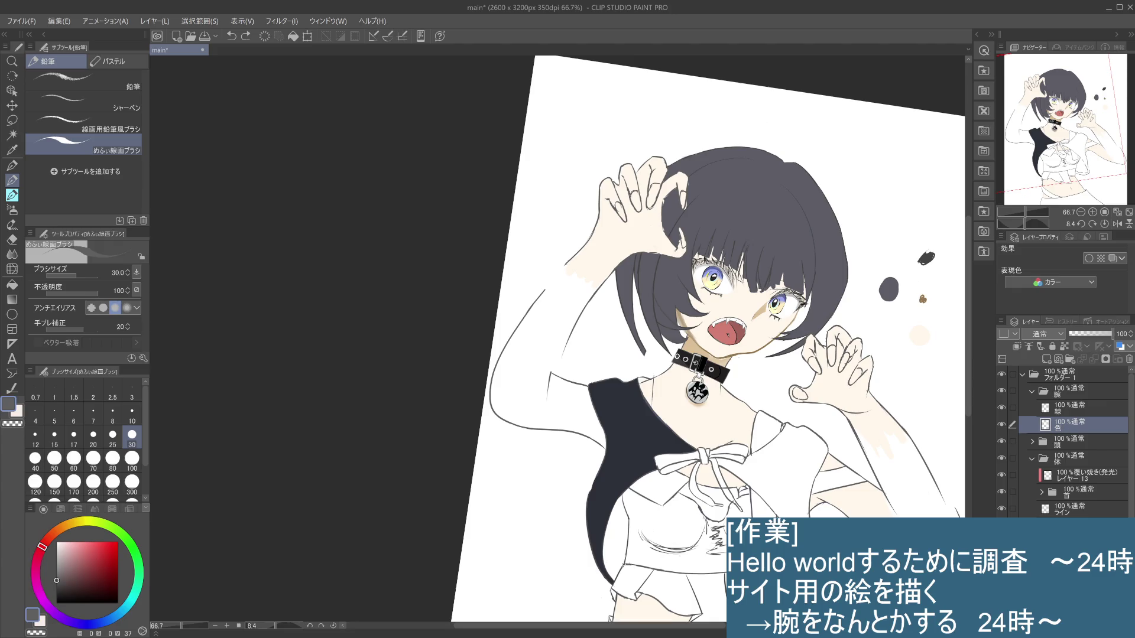
text(肌)
Confirm the 肌色 name for the arm's colour layer and select the 線 line layer
key(Return)
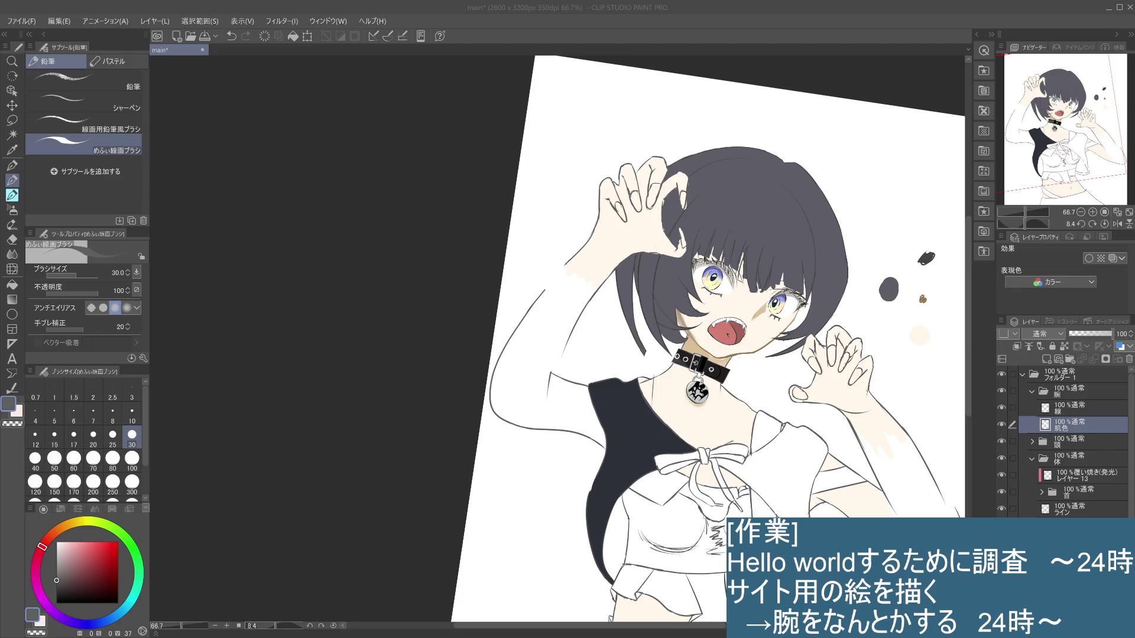
click(1064, 407)
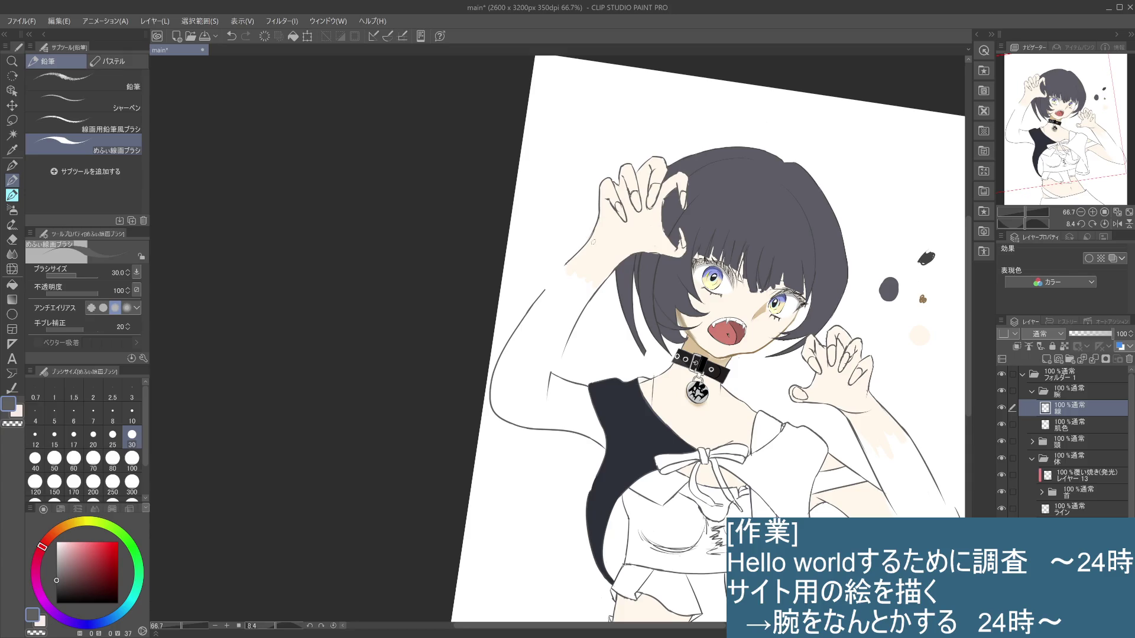
Test 5 px and 7 px brush sizes with trial strokes, settling on 10 px
key(e)
mouse_move(589, 224)
mouse_down()
mouse_move(590, 239)
mouse_move(590, 230)
mouse_up()
key(ctrl+z)
click(59, 419)
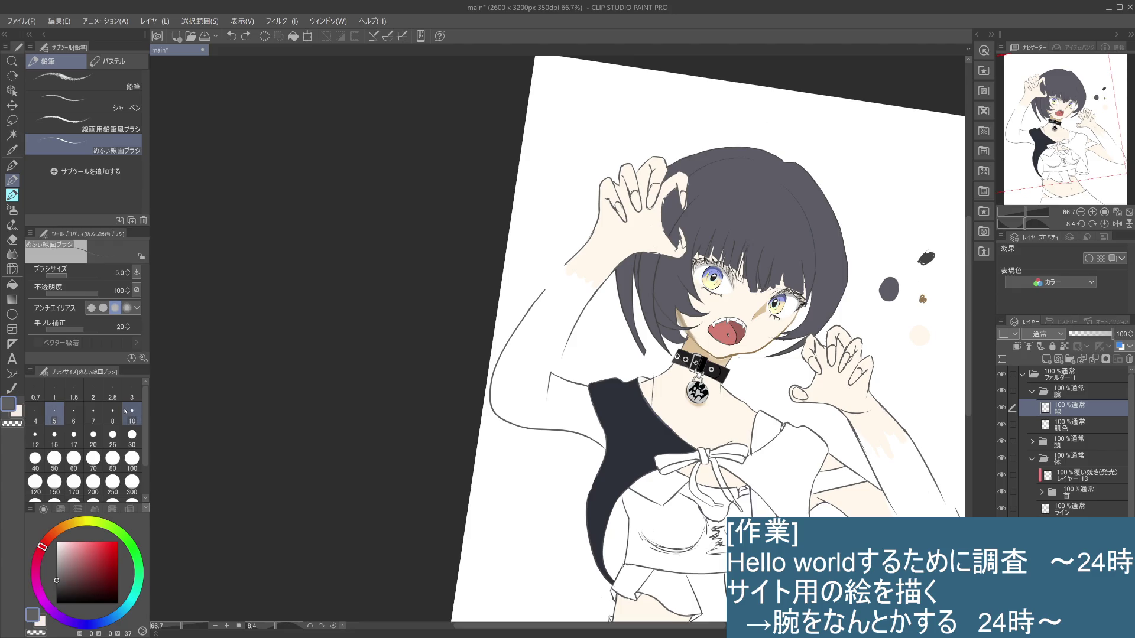
click(92, 414)
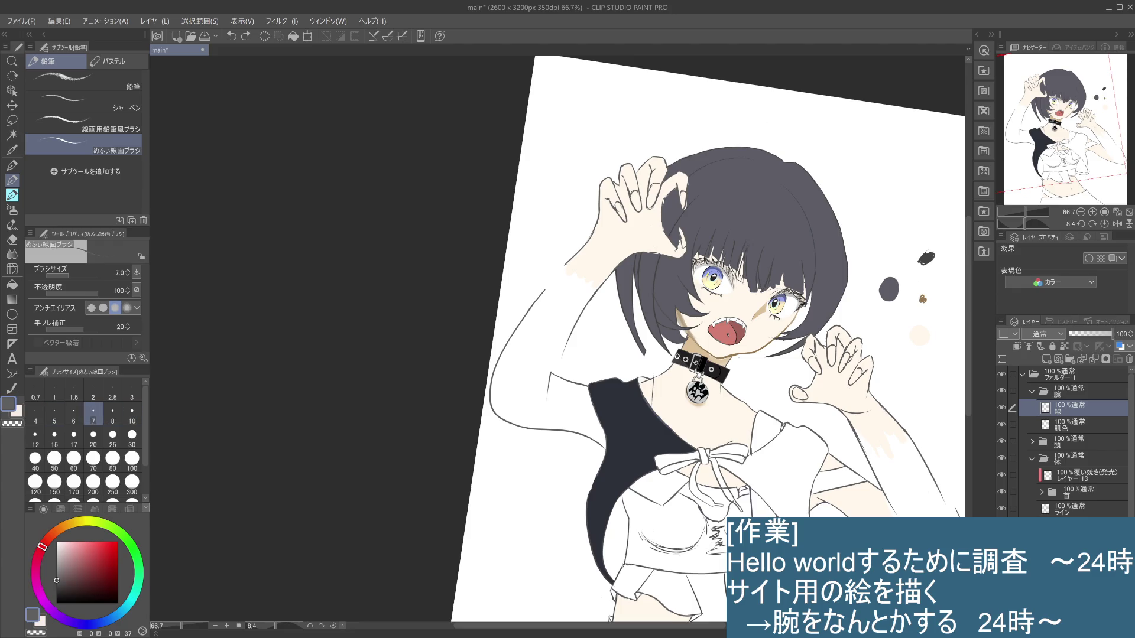
drag(586, 222, 582, 244)
key(ctrl+z)
click(132, 414)
key(ctrl+z)
key(ctrl+z)
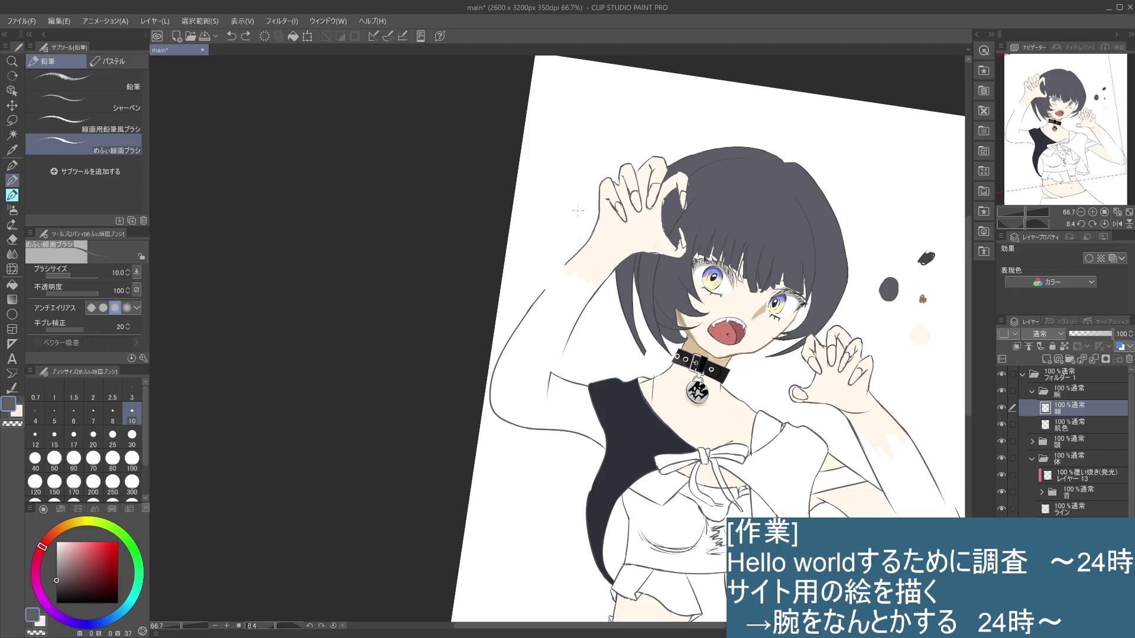
Sketch and redo short and curved outline strokes at the top of the raised left arm
drag(591, 225, 588, 232)
key(ctrl+z)
drag(587, 210, 582, 241)
key(ctrl+z)
key(ctrl+z)
key(ctrl+z)
mouse_move(584, 225)
mouse_down()
mouse_move(581, 211)
mouse_move(573, 255)
mouse_up()
Redraw the curved line down the left arm and add strokes lower along its outline
key(ctrl+z)
drag(585, 232, 583, 240)
drag(579, 218, 590, 235)
drag(580, 218, 564, 263)
key(ctrl+z)
drag(580, 217, 566, 255)
drag(585, 232, 583, 244)
key(ctrl+z)
drag(604, 292, 571, 343)
key(ctrl+z)
drag(583, 326, 571, 341)
Redraw the raised sleeve's left edge and the cuff's left edge and bottom, discarding rejected elbow strokes
drag(574, 224, 555, 271)
key(ctrl+z)
key(ctrl+z)
drag(575, 225, 554, 268)
drag(553, 252, 543, 282)
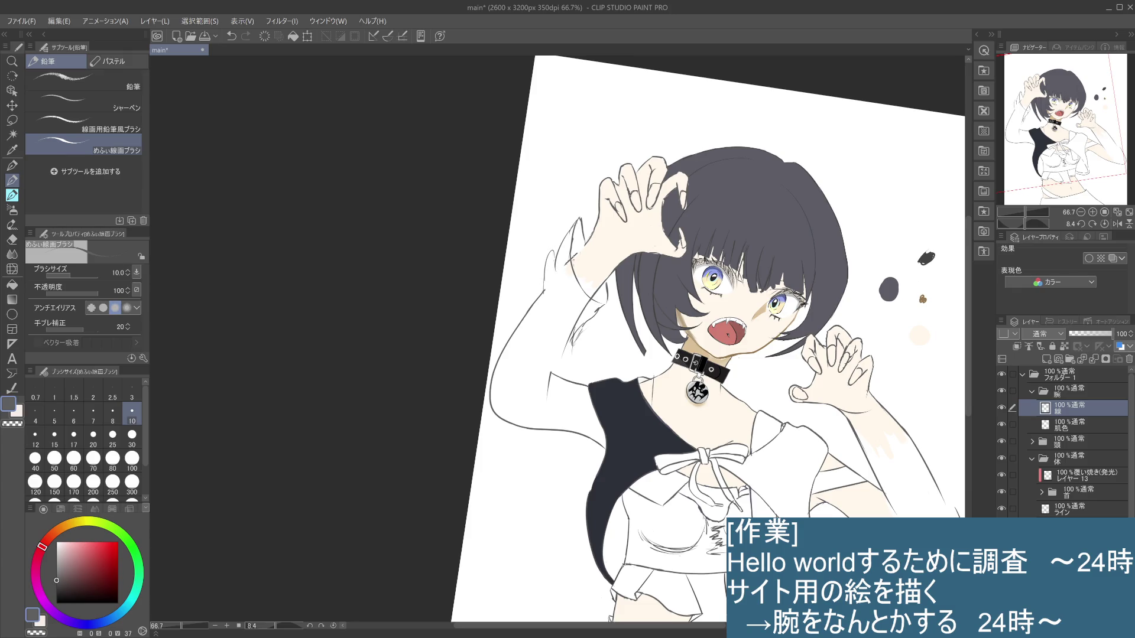
drag(593, 320, 573, 336)
key(ctrl+z)
key(ctrl+z)
drag(595, 327, 586, 335)
drag(582, 223, 560, 243)
key(ctrl+z)
key(ctrl+z)
key(ctrl+z)
key(ctrl+z)
mouse_move(570, 265)
mouse_down()
mouse_move(552, 295)
mouse_move(581, 307)
mouse_up()
key(ctrl+z)
mouse_move(563, 265)
mouse_down()
mouse_move(555, 314)
mouse_move(589, 314)
mouse_up()
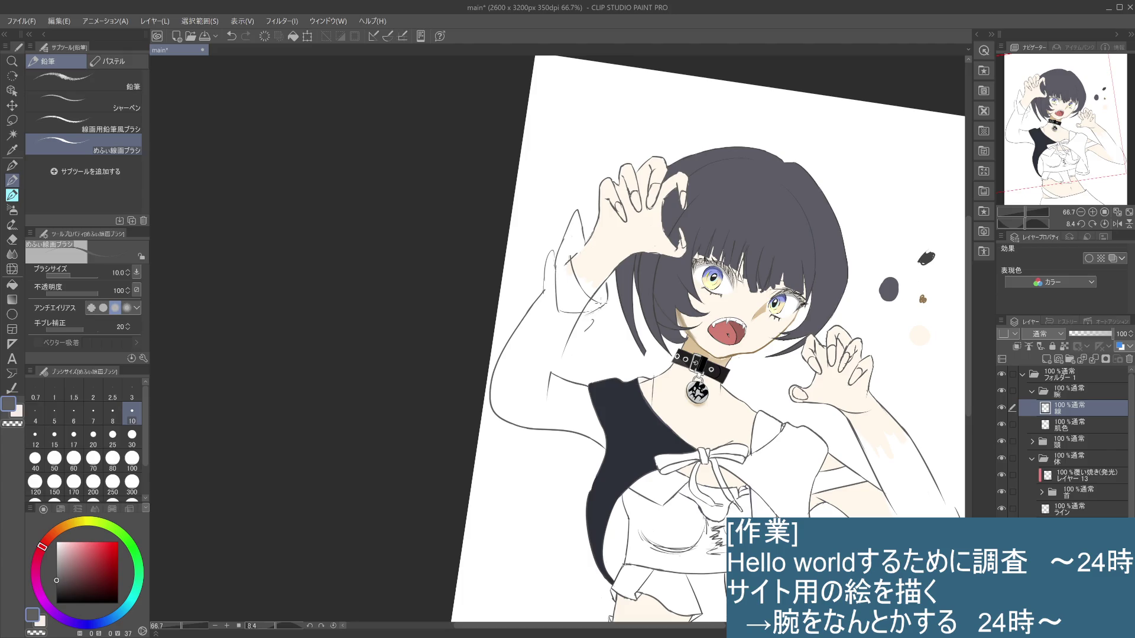
Paint a pale skin patch on the sleeve below the hand, keeping the arm line art
drag(566, 254, 592, 302)
drag(584, 246, 559, 275)
key(ctrl+z)
key(ctrl+z)
key(ctrl+z)
key(ctrl+y)
key(ctrl+z)
key(ctrl+y)
key(ctrl+y)
mouse_move(609, 322)
mouse_down()
mouse_move(598, 352)
mouse_move(559, 338)
mouse_move(598, 346)
mouse_up()
key(ctrl+z)
key(ctrl+z)
Sketch new outline strokes across the raised sleeve, undoing the rejected attempts
drag(558, 311, 599, 349)
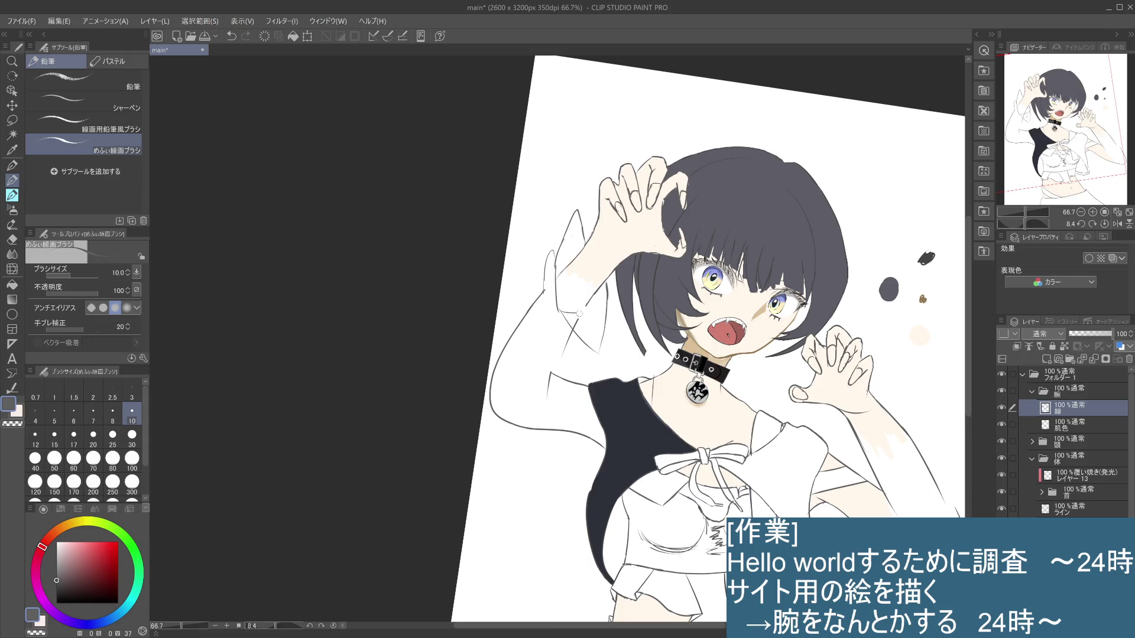
mouse_move(588, 302)
mouse_down()
mouse_move(574, 328)
mouse_move(580, 314)
mouse_up()
key(ctrl+z)
key(ctrl+z)
key(ctrl+z)
mouse_move(585, 237)
mouse_down()
mouse_move(562, 253)
mouse_move(558, 276)
mouse_up()
Redraw the sleeve outline to join the existing lines and add a short vertical line
key(ctrl+z)
drag(585, 237, 556, 271)
key(ctrl+z)
drag(561, 254, 543, 299)
key(ctrl+z)
key(ctrl+z)
drag(559, 259, 540, 299)
key(ctrl+z)
drag(562, 249, 540, 294)
key(ctrl+z)
mouse_move(590, 314)
mouse_down()
mouse_move(590, 343)
mouse_move(597, 335)
mouse_up()
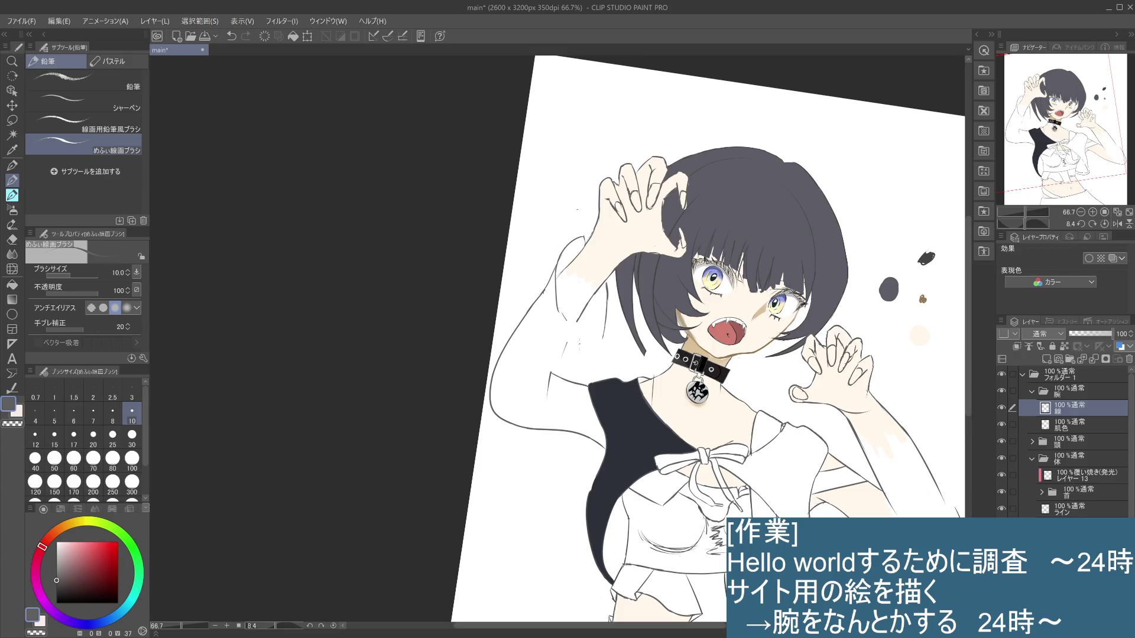
Add a few short thin strokes on the sleeve, redrawing one of them
drag(577, 348, 600, 327)
drag(568, 324, 578, 353)
key(ctrl+z)
drag(591, 331, 604, 332)
Compare the old arm sketch with the raised-hands version, keep the raised hands, and discard a trial stroke
key(ctrl+z)
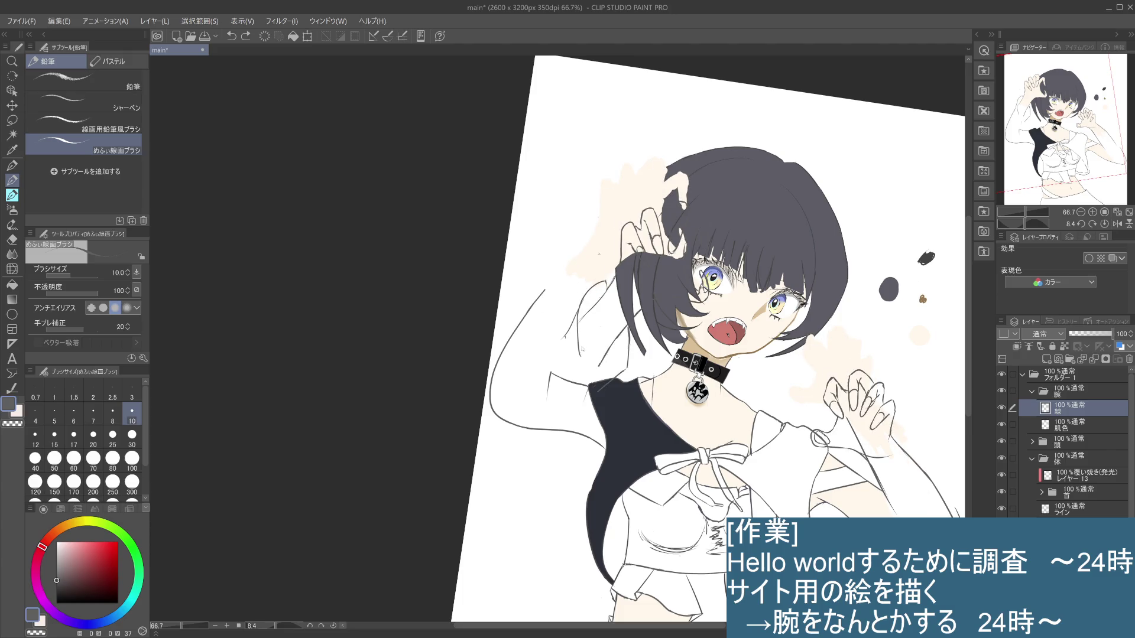
key(ctrl+y)
key(ctrl+z)
key(ctrl+y)
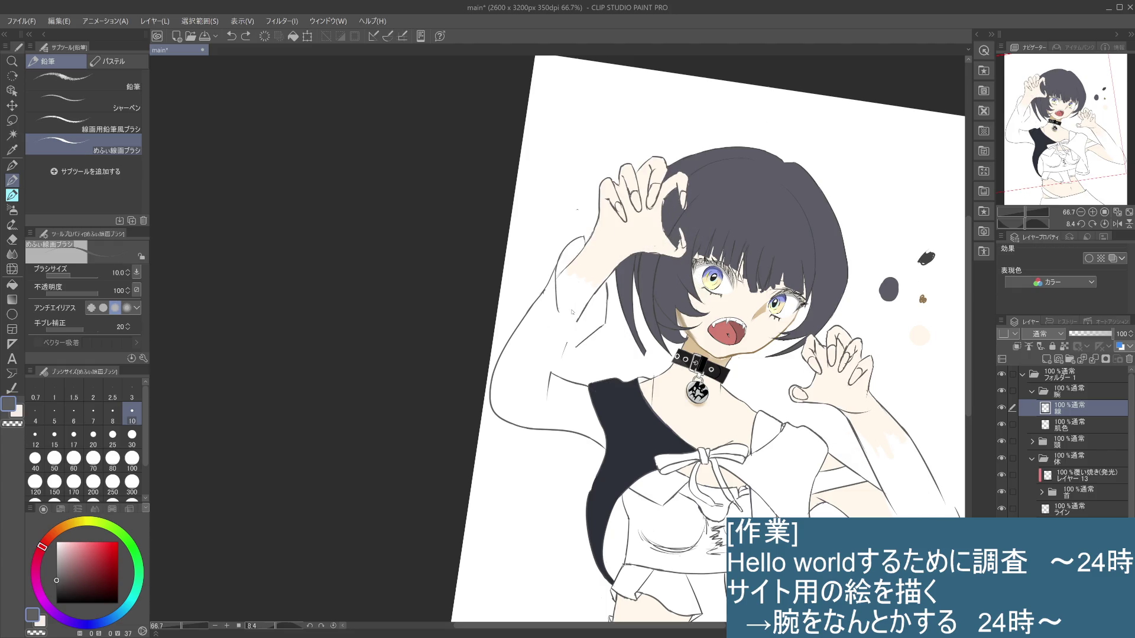
mouse_move(573, 313)
mouse_down()
mouse_move(559, 343)
mouse_move(576, 348)
mouse_up()
key(ctrl+z)
Try several short lines on the sleeve, restoring the ones worth keeping
key(ctrl+z)
mouse_move(566, 356)
mouse_down()
mouse_move(563, 374)
mouse_move(562, 361)
mouse_up()
key(ctrl+z)
key(ctrl+z)
key(ctrl+z)
Draw the long line down the sleeve's left edge, retrying it several times
key(ctrl+z)
drag(565, 342, 561, 355)
key(ctrl+z)
mouse_move(574, 347)
mouse_down()
mouse_move(564, 351)
mouse_move(572, 357)
mouse_up()
key(ctrl+z)
key(ctrl+z)
key(ctrl+y)
Add a short horizontal line, a short vertical line and an angled line on the sleeve
key(ctrl+z)
key(ctrl+y)
drag(583, 374, 563, 440)
key(ctrl+z)
drag(577, 381, 558, 443)
drag(583, 380, 563, 442)
key(ctrl+z)
drag(583, 379, 564, 442)
key(ctrl+z)
drag(582, 382, 561, 443)
key(ctrl+z)
drag(558, 347, 579, 348)
drag(563, 327, 559, 345)
drag(603, 325, 556, 354)
key(ctrl+z)
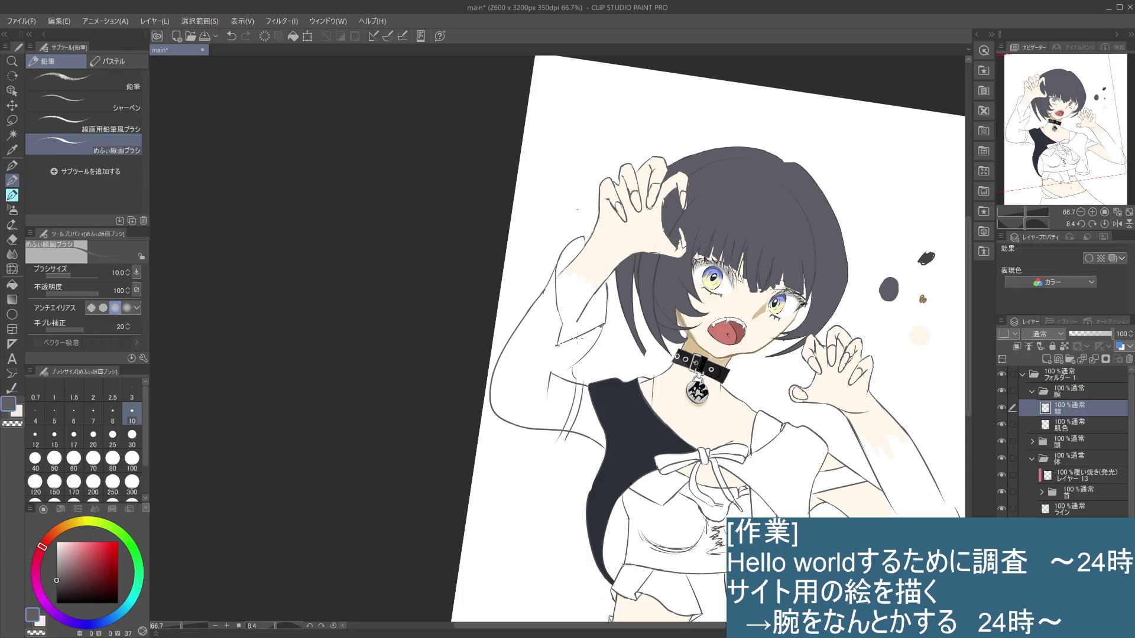
Draw short new lines on the lower sleeve, undoing the failed trial marks
drag(581, 332, 569, 335)
drag(603, 319, 541, 340)
key(ctrl+z)
click(606, 316)
key(ctrl+z)
mouse_move(559, 312)
mouse_down()
mouse_move(554, 350)
mouse_move(590, 327)
mouse_up()
Erase the old sleeve corner and redraw the lower outline with short extending lines
mouse_move(556, 311)
mouse_down()
mouse_move(552, 350)
mouse_move(594, 329)
mouse_move(589, 317)
mouse_up()
mouse_move(557, 309)
mouse_down()
mouse_move(566, 349)
mouse_move(588, 329)
mouse_up()
drag(606, 322, 567, 349)
drag(604, 322, 596, 330)
drag(544, 273, 565, 344)
key(ctrl+z)
Try several versions of the left sleeve's shoulder line, keeping the preferred stroke after comparing
mouse_move(544, 275)
mouse_down()
mouse_move(555, 267)
mouse_move(555, 336)
mouse_up()
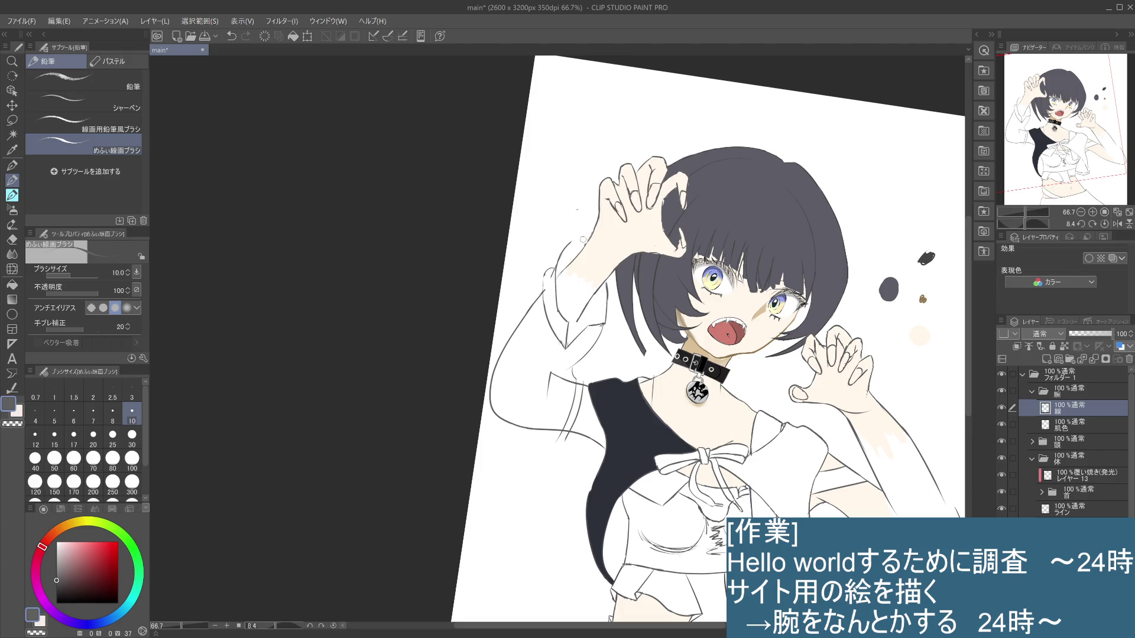
drag(584, 242, 557, 275)
key(ctrl+z)
drag(588, 240, 565, 252)
key(ctrl+z)
drag(570, 246, 554, 282)
key(ctrl+z)
key(ctrl+y)
key(ctrl+z)
key(ctrl+y)
mouse_move(567, 338)
mouse_down()
mouse_move(598, 322)
mouse_move(585, 314)
mouse_up()
Retrace the left sleeve cuff and add short downward fold strokes along the sleeve
key(ctrl+z)
key(ctrl+z)
drag(545, 271, 553, 332)
mouse_move(558, 306)
mouse_down()
mouse_move(568, 344)
mouse_move(590, 367)
mouse_up()
drag(614, 327, 591, 369)
key(ctrl+z)
key(ctrl+z)
drag(606, 322, 592, 366)
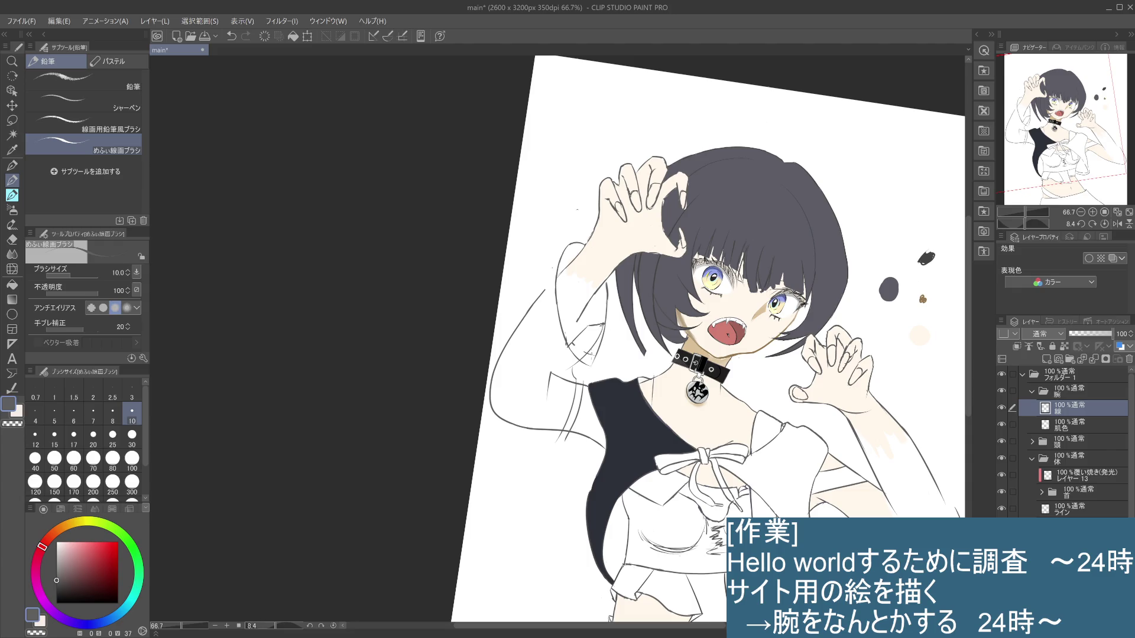
key(ctrl+z)
key(ctrl+z)
mouse_move(595, 334)
mouse_down()
mouse_move(588, 348)
mouse_move(571, 345)
mouse_up()
drag(575, 328, 584, 355)
drag(588, 367, 574, 370)
Redraw the small cuff stroke and a short curved stroke on the sleeve
key(ctrl+z)
drag(585, 366, 574, 370)
key(ctrl+z)
key(ctrl+z)
drag(580, 341, 587, 359)
Compare versions of the small cuff stroke and draw a different variant
key(ctrl+z)
drag(583, 354, 586, 360)
drag(559, 324, 570, 331)
key(ctrl+z)
key(ctrl+z)
key(ctrl+y)
key(ctrl+z)
key(ctrl+y)
key(ctrl+z)
key(ctrl+y)
key(ctrl+z)
key(ctrl+y)
key(ctrl+z)
key(ctrl+z)
drag(568, 381, 578, 373)
key(ctrl+z)
Add a short line to the left sleeve and begin an arc for the new lower-left hand
drag(550, 362, 569, 371)
mouse_move(526, 477)
mouse_down()
mouse_move(527, 513)
mouse_move(550, 520)
mouse_up()
Redraw the oval arc for the new lower-left hand and bring the lower figure into view
drag(521, 477, 550, 520)
key(ctrl+z)
mouse_move(522, 476)
mouse_down()
mouse_move(549, 522)
mouse_move(555, 490)
mouse_move(525, 474)
mouse_up()
key(ctrl+z)
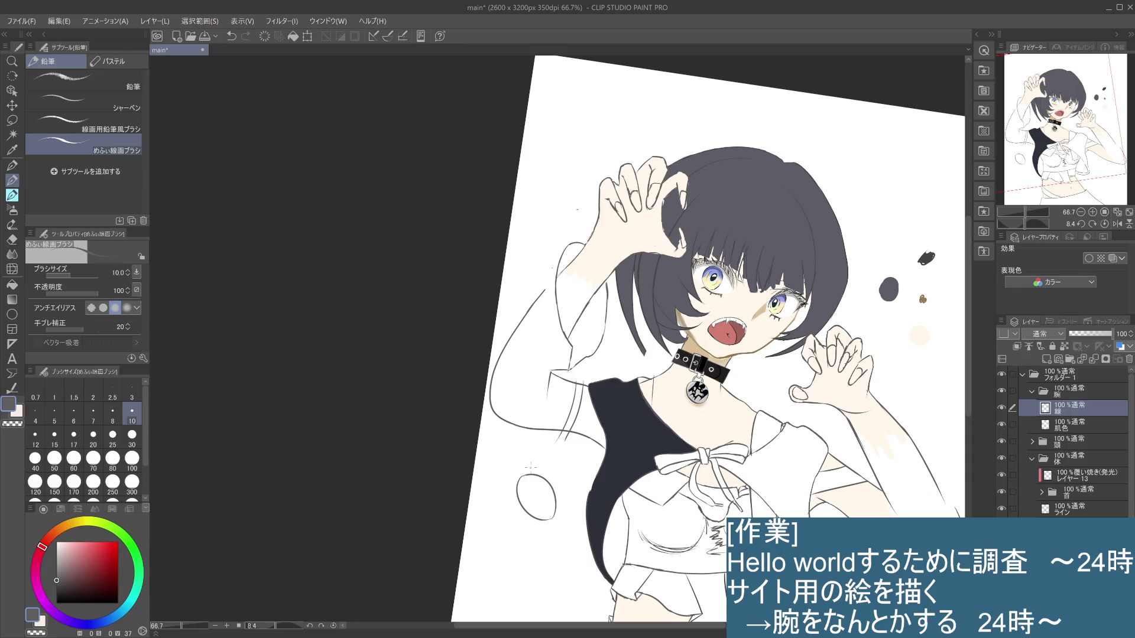
mouse_move(597, 524)
mouse_down()
mouse_move(625, 378)
mouse_move(544, 395)
mouse_move(540, 413)
mouse_move(554, 424)
mouse_move(583, 409)
mouse_up()
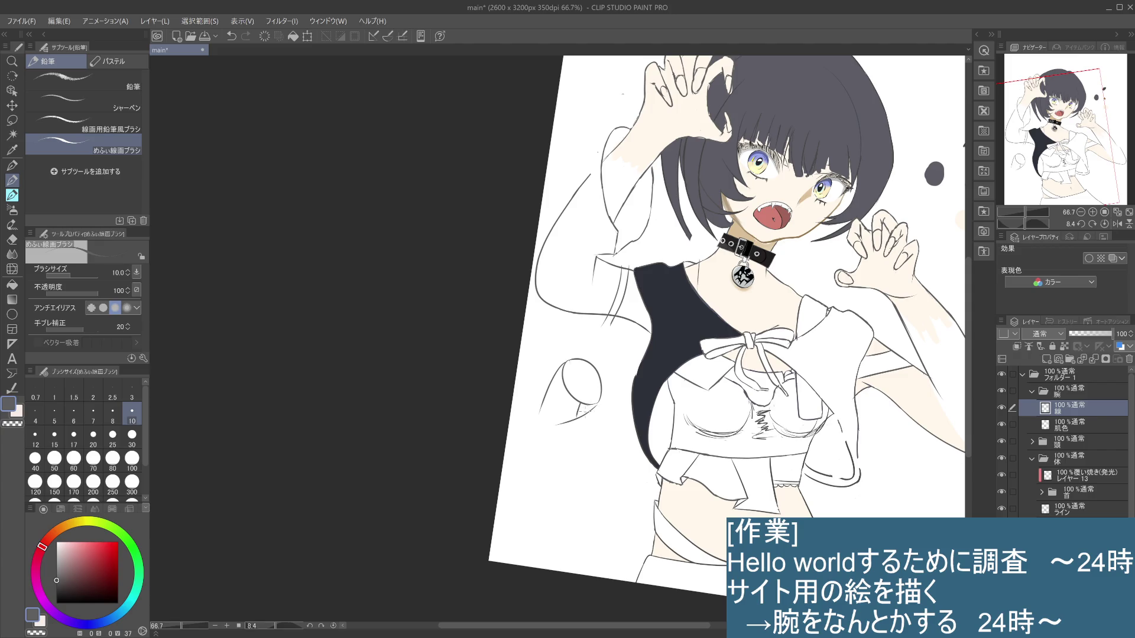
key(ctrl+z)
Sketch V-shaped finger lines and a curve down from the oval, removing stray strokes
key(ctrl+z)
drag(562, 424, 583, 403)
drag(554, 379, 561, 417)
key(ctrl+z)
drag(572, 421, 550, 439)
key(ctrl+z)
Add short strokes at the bottom of the hand sketch and a line running down from it
drag(566, 415, 562, 421)
drag(562, 421, 560, 452)
mouse_move(547, 376)
mouse_down()
mouse_move(557, 419)
mouse_move(578, 431)
mouse_up()
key(ctrl+z)
key(ctrl+z)
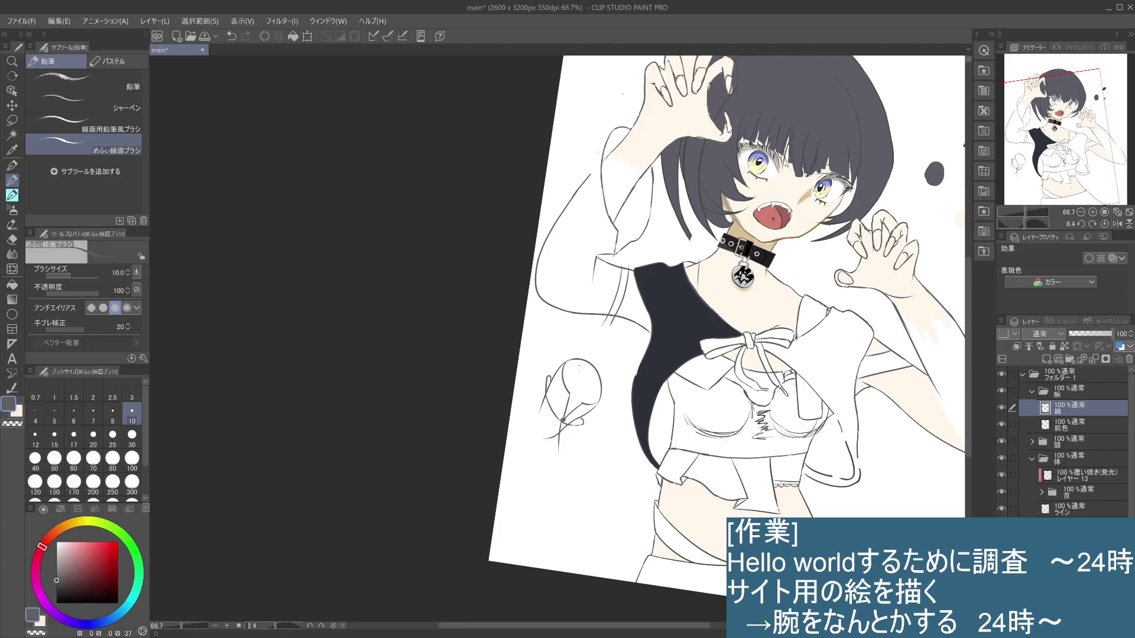
drag(554, 384, 559, 407)
Retry small marks on the lower-left arm with undos, ending with a curved stroke at the arm's end
key(ctrl+z)
click(555, 395)
drag(561, 404, 574, 403)
key(ctrl+z)
mouse_move(545, 381)
mouse_down()
mouse_move(541, 410)
mouse_move(583, 433)
mouse_up()
key(ctrl+z)
key(ctrl+z)
drag(576, 426, 582, 430)
Outline the hand's lower edge and left edge, add a down-left line beneath it, and redo the curled stroke
key(ctrl+z)
key(ctrl+z)
drag(582, 422, 584, 434)
mouse_move(571, 426)
mouse_down()
mouse_move(585, 434)
mouse_move(587, 417)
mouse_up()
drag(541, 389, 535, 414)
drag(585, 431, 559, 451)
key(ctrl+z)
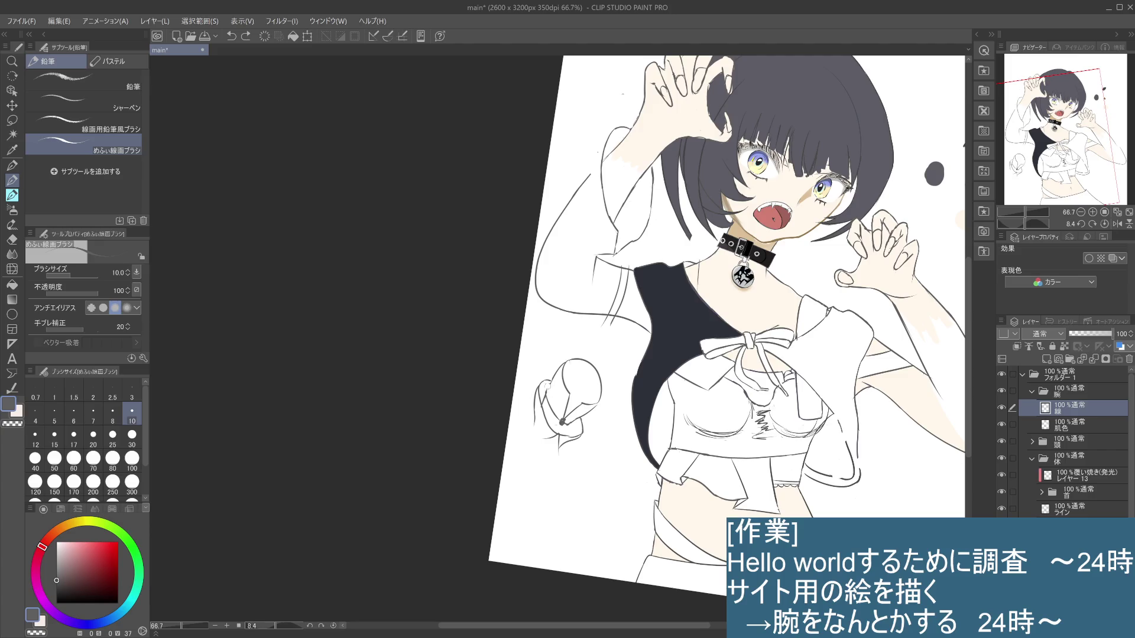
Clear stray marks and draw long wrist and forearm lines down from the sketched fist
key(ctrl+z)
key(ctrl+z)
key(ctrl+z)
key(ctrl+z)
key(ctrl+y)
mouse_move(535, 421)
mouse_down()
mouse_move(530, 452)
mouse_move(557, 452)
mouse_move(526, 476)
mouse_up()
key(ctrl+z)
drag(535, 419, 519, 483)
drag(565, 446, 538, 504)
scroll(724, 343, up, 2)
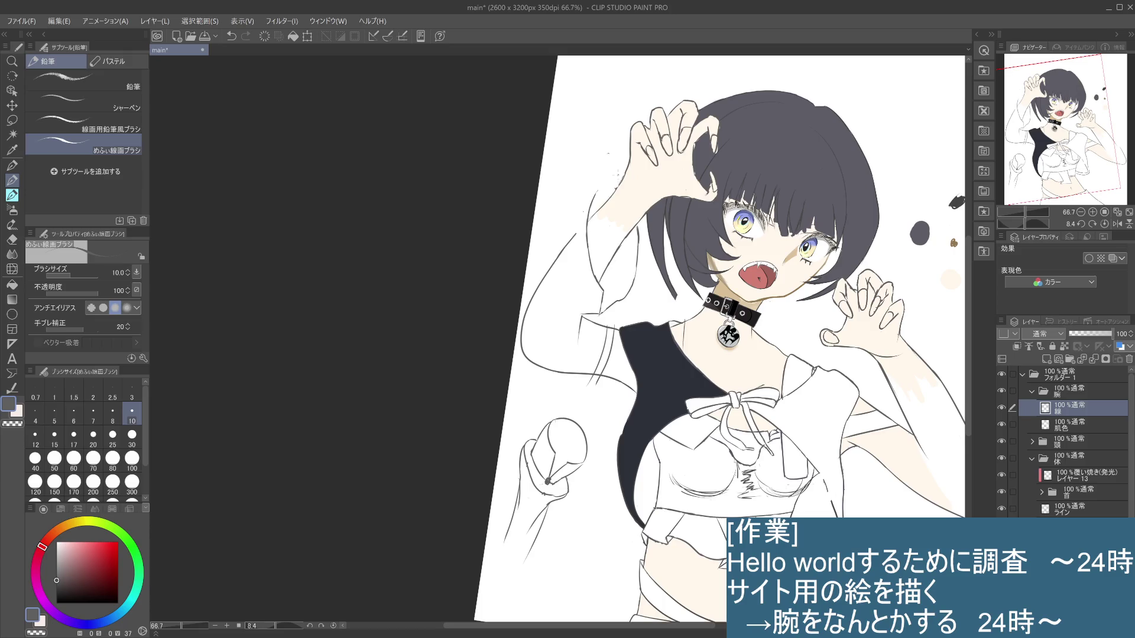
Try strokes along the sleeve top and upper-left edge, undoing the unsatisfying attempts
key(ctrl+z)
key(ctrl+y)
drag(614, 151, 598, 170)
key(ctrl+z)
drag(596, 199, 591, 219)
key(ctrl+z)
drag(612, 176, 603, 192)
key(ctrl+z)
drag(615, 172, 589, 208)
key(ctrl+z)
Draw a short sleeve line, then step back and forth through the undo history before removing it
drag(641, 280, 644, 303)
key(ctrl+y)
key(ctrl+z)
key(ctrl+z)
key(ctrl+y)
key(ctrl+z)
key(ctrl+y)
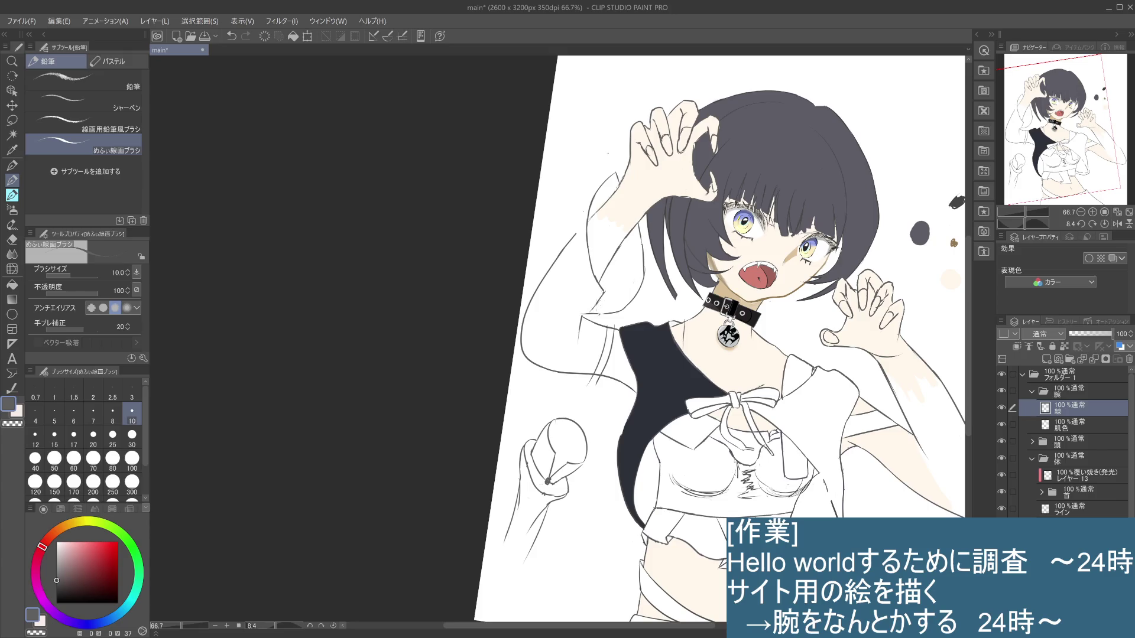
key(ctrl+z)
Sketch short strokes near the lower sleeve, comparing versions with undo and redo
drag(585, 273, 592, 304)
key(ctrl+z)
drag(609, 295, 618, 288)
key(ctrl+z)
key(ctrl+z)
drag(606, 300, 615, 296)
drag(624, 303, 636, 298)
key(ctrl+z)
key(ctrl+y)
key(ctrl+z)
key(ctrl+y)
key(ctrl+z)
key(ctrl+y)
Draw two long lines down the left sleeve plus short strokes at its lower end
mouse_move(607, 194)
mouse_down()
mouse_move(596, 242)
mouse_move(633, 278)
mouse_up()
key(ctrl+z)
key(ctrl+z)
key(ctrl+y)
key(ctrl+y)
drag(628, 281, 644, 276)
drag(620, 270, 603, 295)
Continue the sleeve outline downward with dark strokes, finishing with a tiny mark on the sleeve
key(ctrl+z)
key(ctrl+z)
drag(632, 285, 597, 306)
drag(619, 269, 607, 299)
key(ctrl+z)
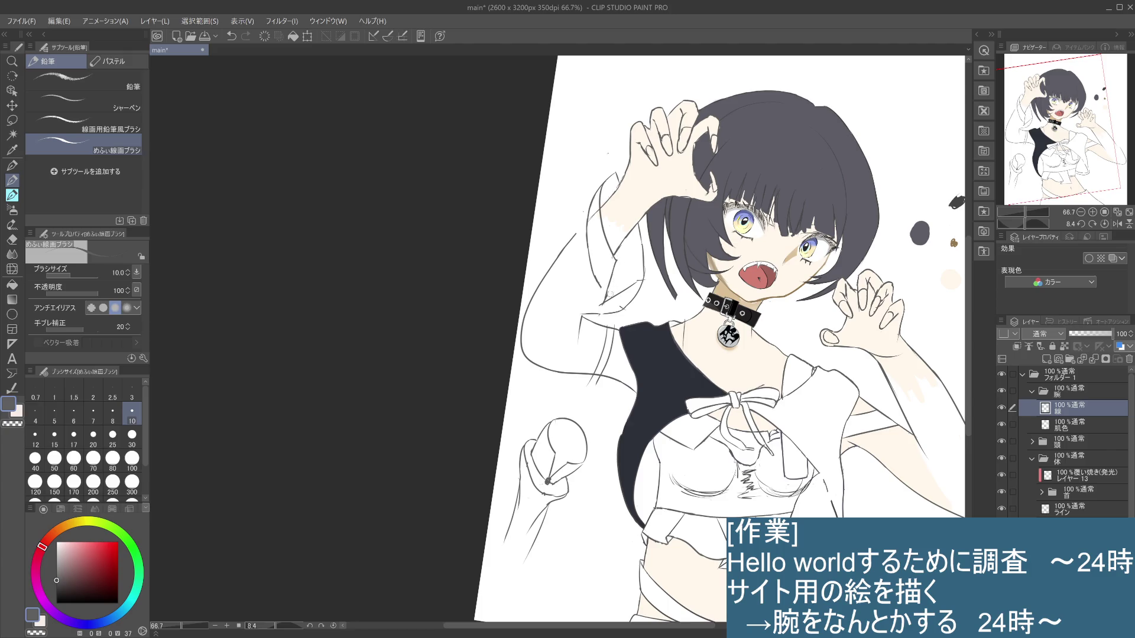
drag(606, 291, 611, 306)
key(ctrl+z)
drag(623, 283, 603, 304)
key(ctrl+z)
key(ctrl+z)
drag(640, 281, 643, 288)
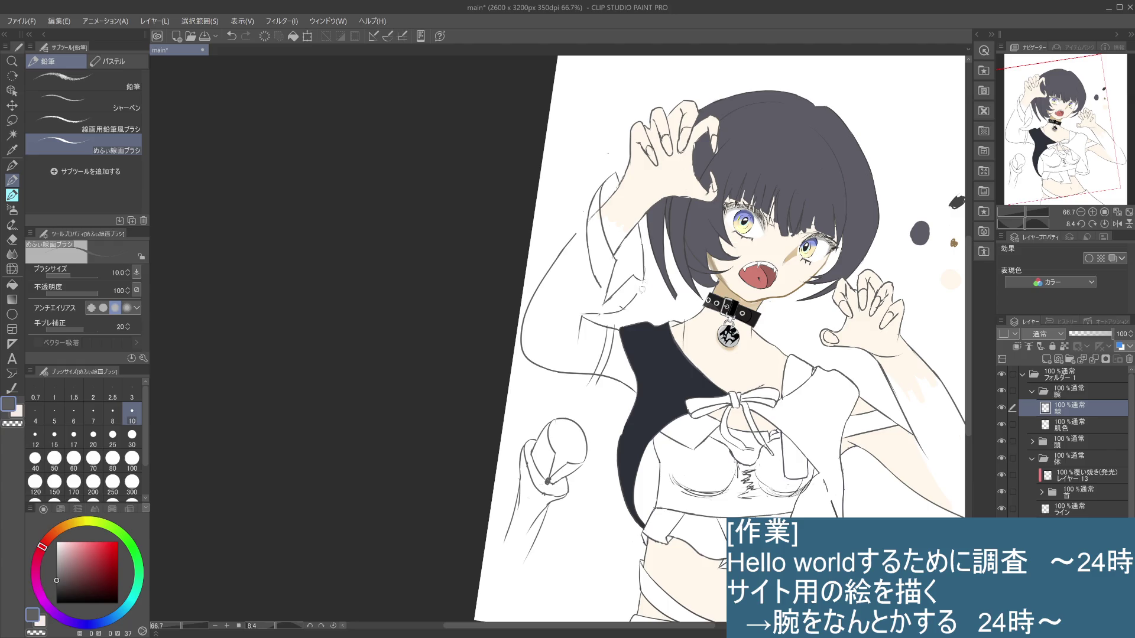
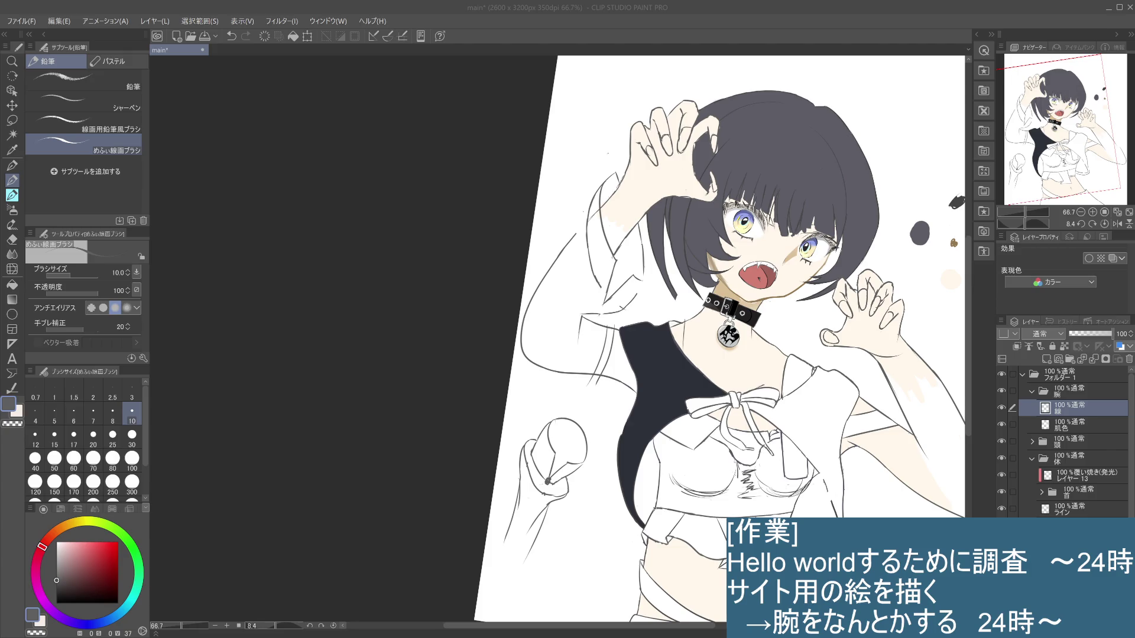
Restore the raised arm line art and test strokes along the left sleeve's edge
click(594, 225)
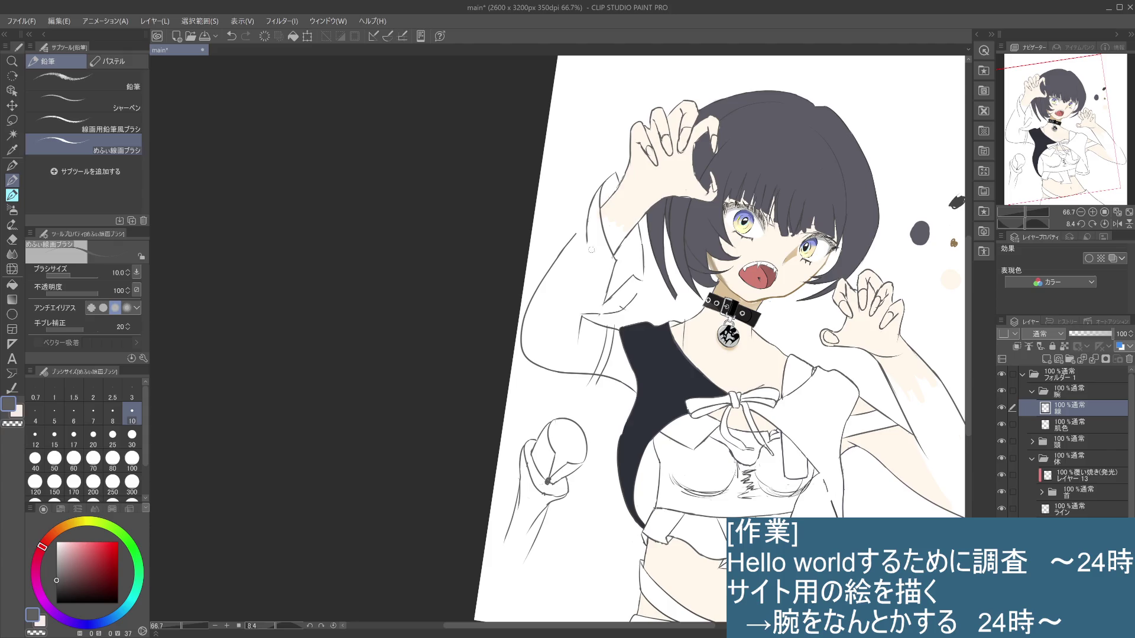
key(ctrl+z)
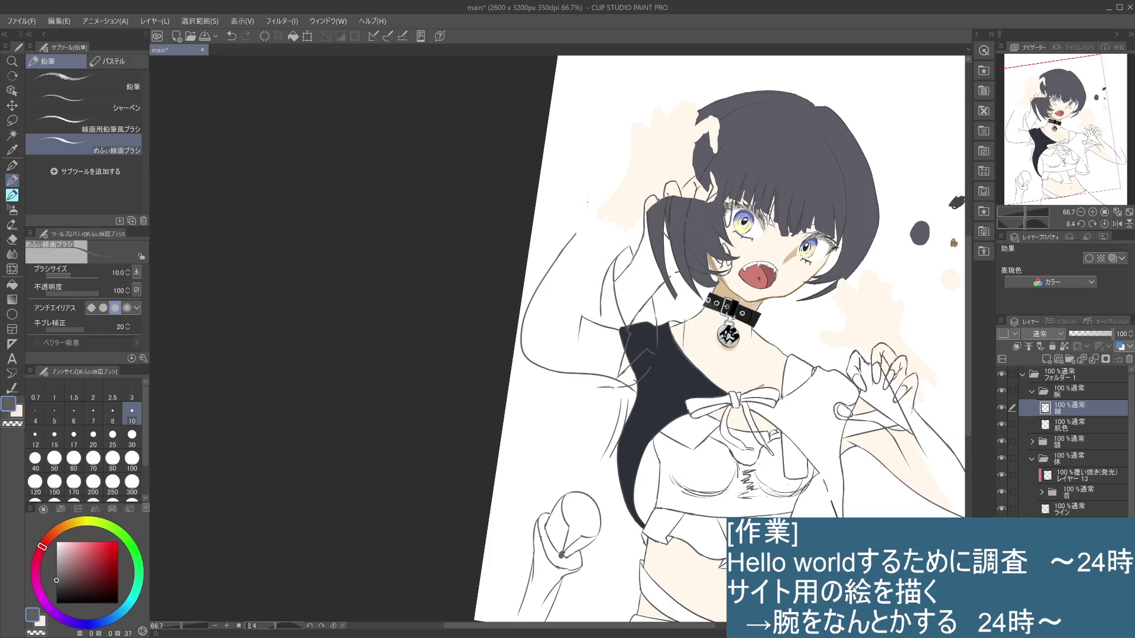
key(ctrl+y)
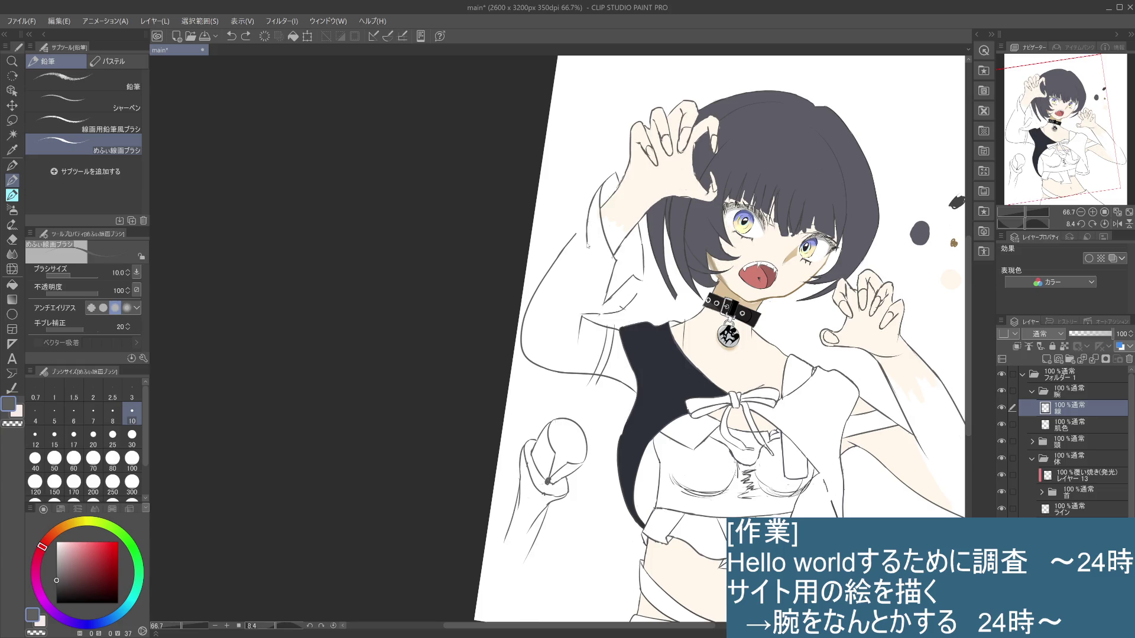
drag(589, 235, 590, 266)
key(ctrl+z)
drag(588, 237, 596, 293)
drag(598, 188, 576, 237)
key(ctrl+z)
key(ctrl+z)
drag(593, 193, 574, 249)
Redraw the left sleeve outline from the shoulder downward, retrying strokes until it fits
key(ctrl+z)
key(ctrl+y)
drag(597, 185, 585, 266)
drag(571, 211, 594, 283)
key(ctrl+z)
drag(571, 215, 601, 301)
key(ctrl+z)
mouse_move(603, 184)
mouse_down()
mouse_move(582, 198)
mouse_move(576, 224)
mouse_up()
key(ctrl+z)
drag(596, 182, 573, 234)
key(ctrl+z)
drag(605, 184, 574, 232)
key(ctrl+z)
drag(604, 180, 575, 232)
key(ctrl+z)
drag(601, 186, 576, 238)
drag(578, 234, 565, 261)
Add a short line across the lower sleeve fold and retry a stroke at the sleeve top
key(ctrl+z)
drag(640, 271, 640, 275)
key(ctrl+z)
key(ctrl+z)
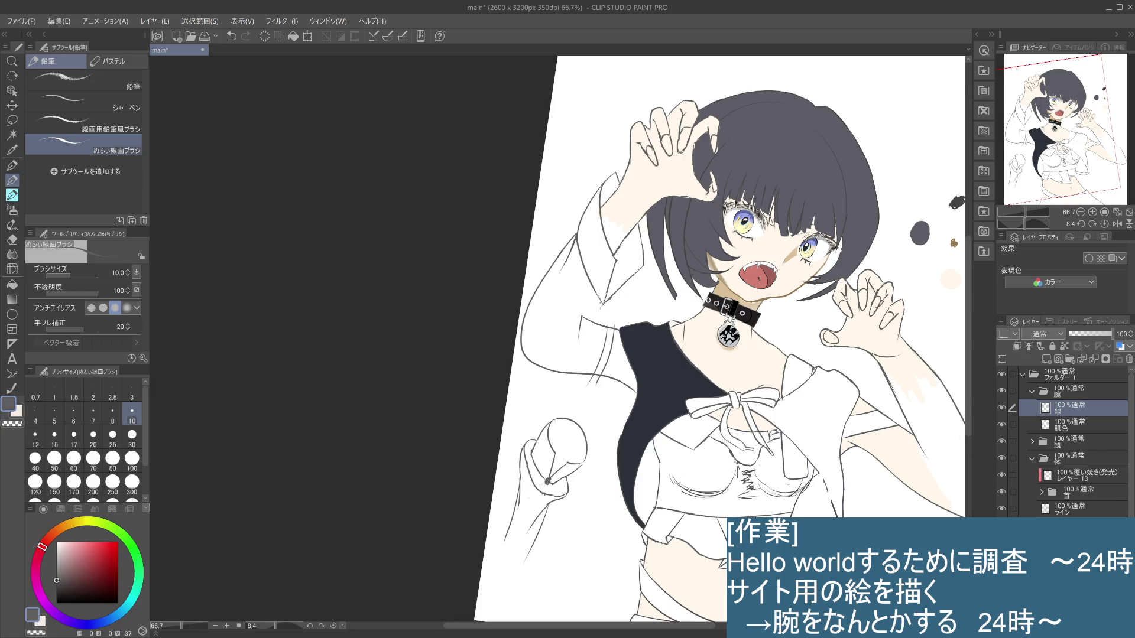
drag(599, 305, 581, 311)
drag(610, 184, 621, 180)
key(ctrl+z)
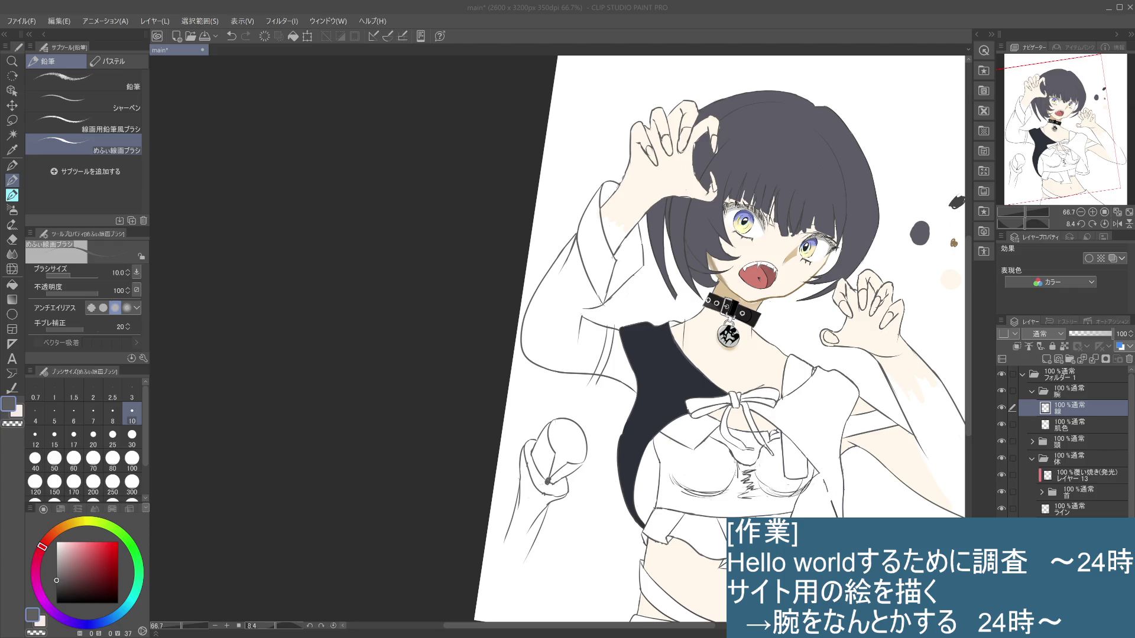
click(623, 254)
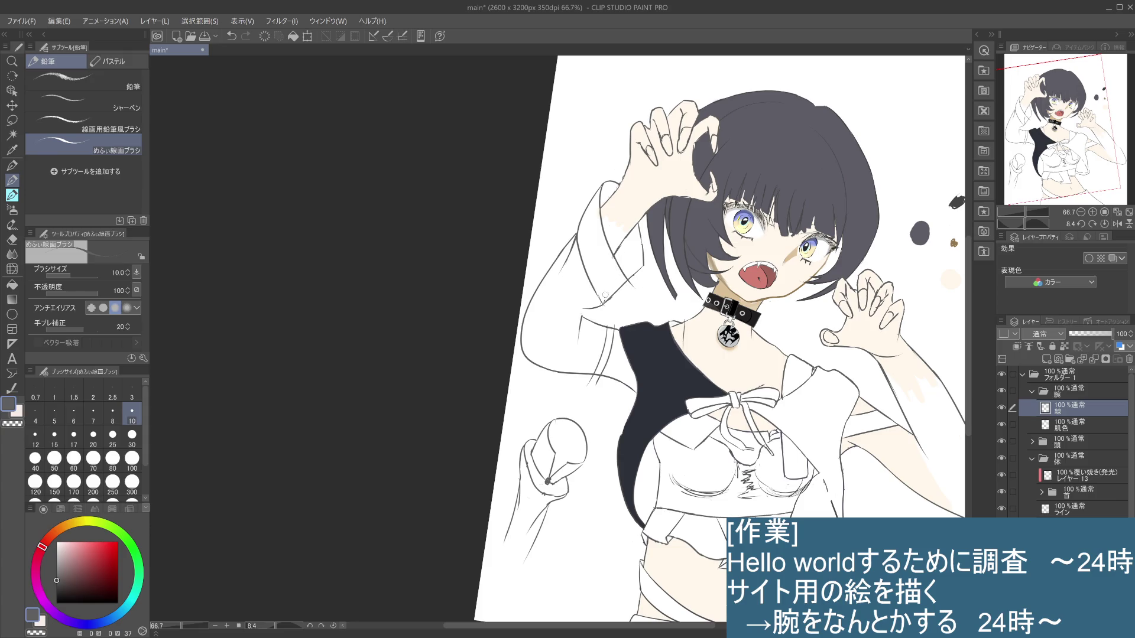
Add short fold strokes on the sleeve's right side, comparing them with undo and redo
drag(629, 290, 603, 303)
key(ctrl+z)
key(ctrl+z)
key(ctrl+y)
Draw a line across the lower sleeve and a short stroke on its upper outer edge
key(ctrl+z)
key(ctrl+y)
mouse_move(640, 268)
mouse_down()
mouse_move(625, 274)
mouse_move(632, 284)
mouse_up()
drag(631, 283, 640, 294)
drag(595, 294, 629, 294)
key(ctrl+z)
key(ctrl+z)
mouse_move(597, 284)
mouse_down()
mouse_move(643, 283)
mouse_move(604, 285)
mouse_move(640, 294)
mouse_up()
key(ctrl+z)
key(ctrl+z)
key(ctrl+z)
key(ctrl+z)
drag(580, 231, 576, 250)
click(1086, 513)
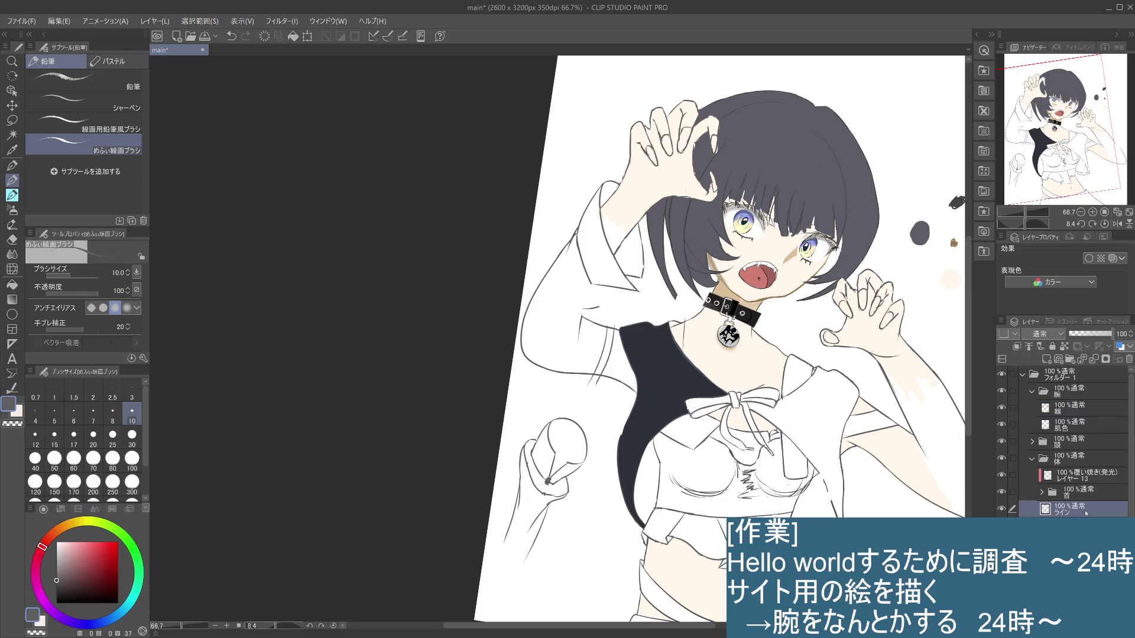
Retrace the left sleeve's outer edge on the ライン layer
drag(570, 237, 541, 301)
drag(581, 206, 568, 272)
key(ctrl+z)
drag(581, 206, 561, 260)
key(ctrl+z)
key(ctrl+z)
key(ctrl+z)
drag(583, 210, 561, 260)
On the 線 layer, add a short fold stroke inside the sleeve, comparing it with undo and redo
click(1064, 413)
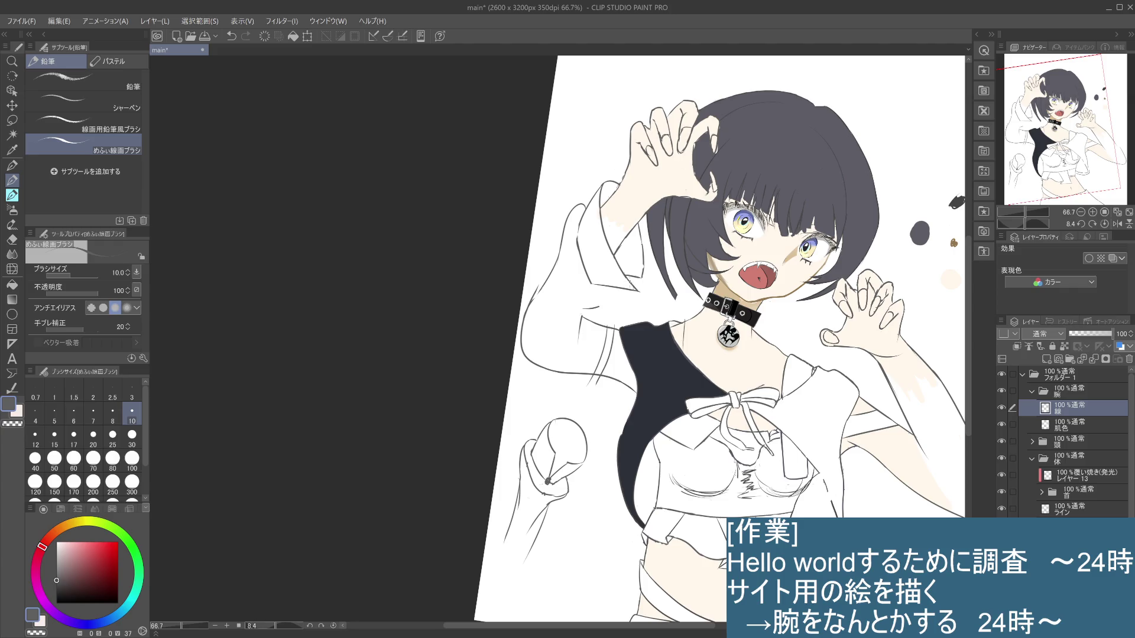
drag(611, 288, 613, 309)
key(ctrl+z)
key(ctrl+y)
key(ctrl+z)
drag(605, 288, 608, 308)
key(ctrl+z)
key(ctrl+y)
key(ctrl+z)
key(ctrl+y)
key(ctrl+z)
key(ctrl+y)
key(ctrl+z)
Zoom to 150% near the collar and draw a drawstring line down the sleeve, retrying several times
scroll(610, 313, up, 3)
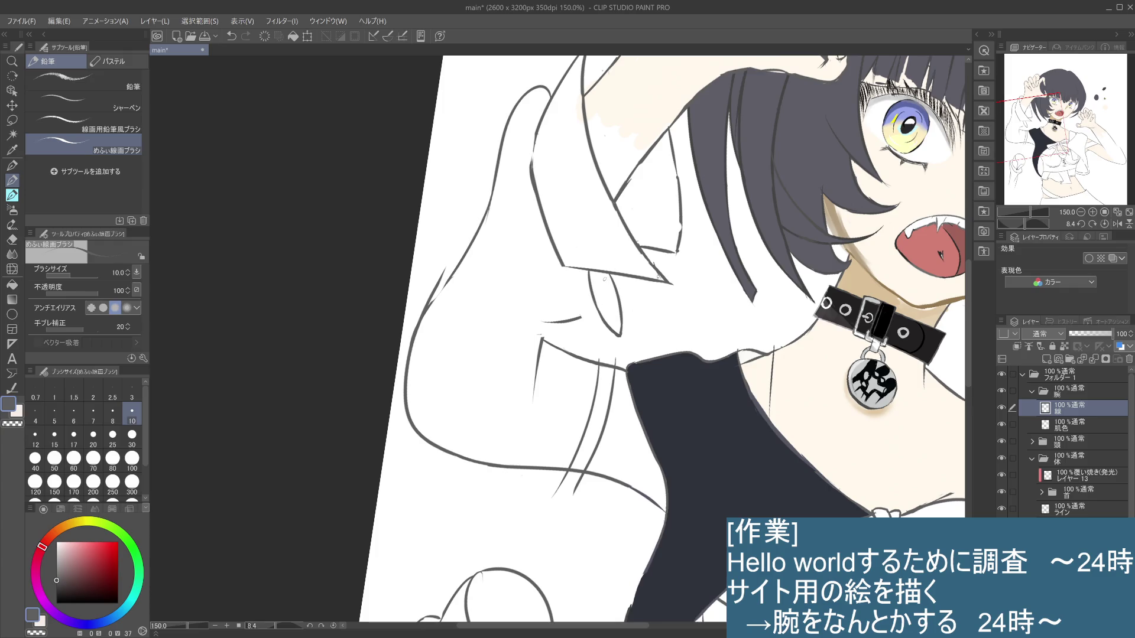
drag(597, 272, 610, 308)
key(ctrl+z)
drag(596, 275, 618, 322)
key(ctrl+z)
key(ctrl+z)
drag(599, 272, 616, 322)
key(ctrl+z)
drag(595, 273, 613, 323)
drag(603, 273, 616, 325)
key(ctrl+z)
drag(606, 278, 617, 321)
key(ctrl+z)
key(ctrl+z)
key(ctrl+z)
key(ctrl+z)
key(ctrl+z)
key(ctrl+z)
Draw the drawstring's left and right sides and the strap line closing its loop
drag(585, 270, 597, 297)
key(ctrl+z)
drag(600, 270, 608, 298)
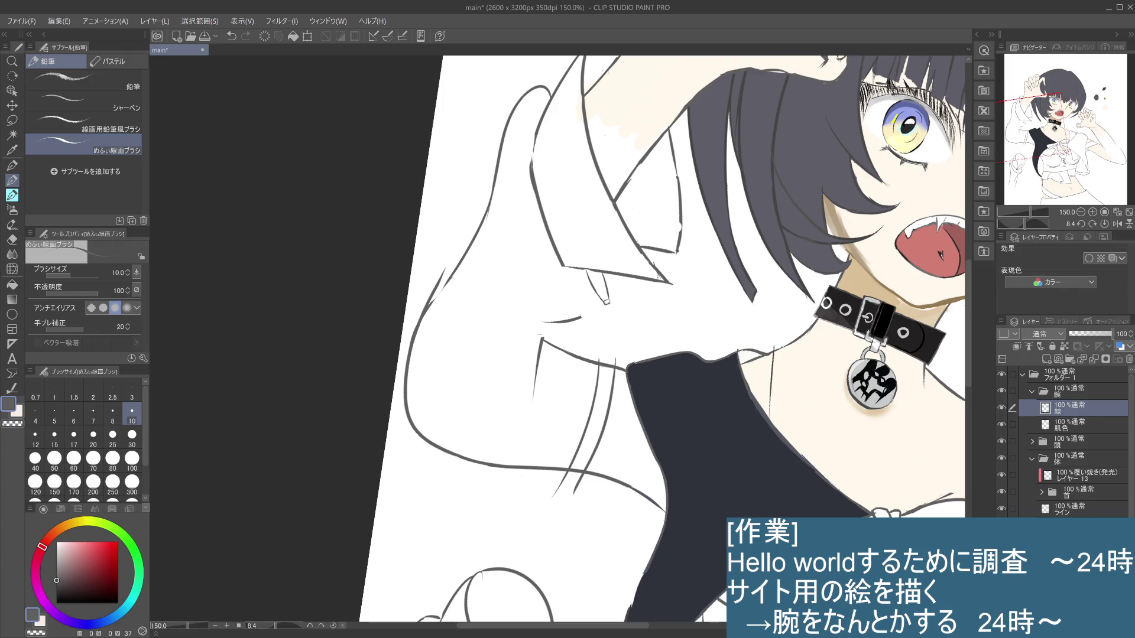
mouse_move(606, 303)
mouse_down()
mouse_move(612, 331)
mouse_move(598, 328)
mouse_up()
key(ctrl+z)
key(ctrl+z)
drag(604, 329, 606, 305)
key(ctrl+z)
drag(608, 306, 604, 335)
Refine the strap tab with short strokes underneath and along its edge, then zoom out
key(ctrl+z)
drag(605, 307, 605, 321)
key(ctrl+z)
key(ctrl+z)
key(ctrl+z)
key(ctrl+z)
key(ctrl+z)
key(ctrl+z)
drag(606, 307, 605, 322)
key(ctrl+z)
key(ctrl+z)
key(ctrl+z)
key(ctrl+z)
key(ctrl+z)
mouse_move(598, 269)
mouse_down()
mouse_move(605, 302)
mouse_move(600, 290)
mouse_up()
key(ctrl+z)
key(ctrl+z)
key(ctrl+z)
drag(593, 275, 604, 298)
key(ctrl+z)
key(ctrl+z)
key(ctrl+z)
drag(593, 269, 604, 304)
key(ctrl+z)
key(ctrl+z)
key(ctrl+z)
key(ctrl+minus)
key(ctrl+minus)
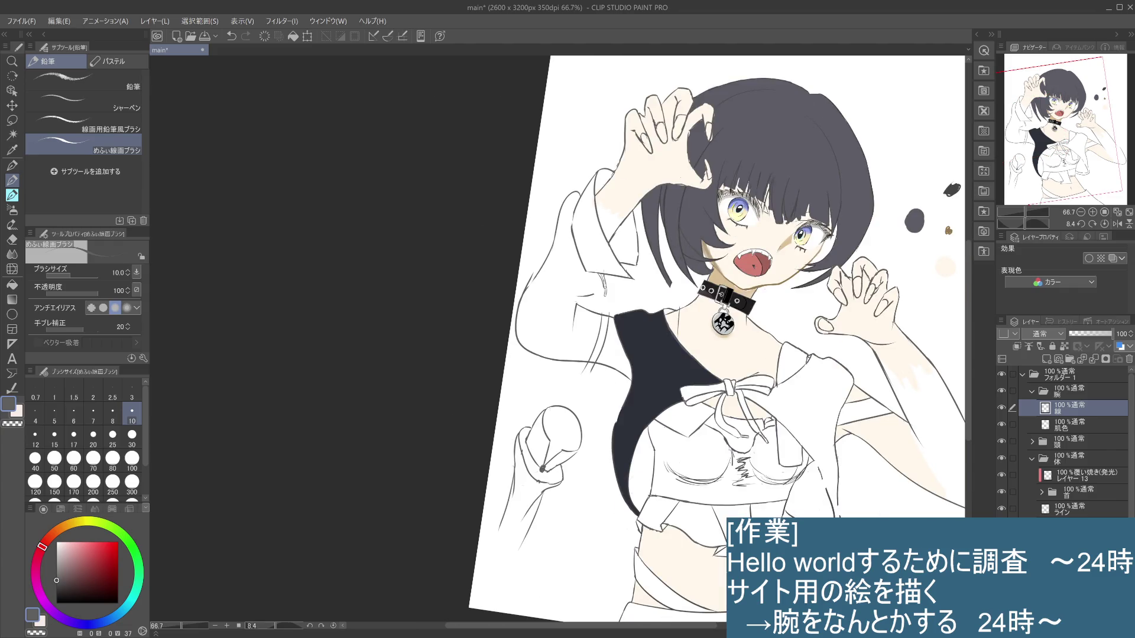
Zoom in on the drawstring pull and add a short line on it, comparing with and without
scroll(602, 273, up, 1)
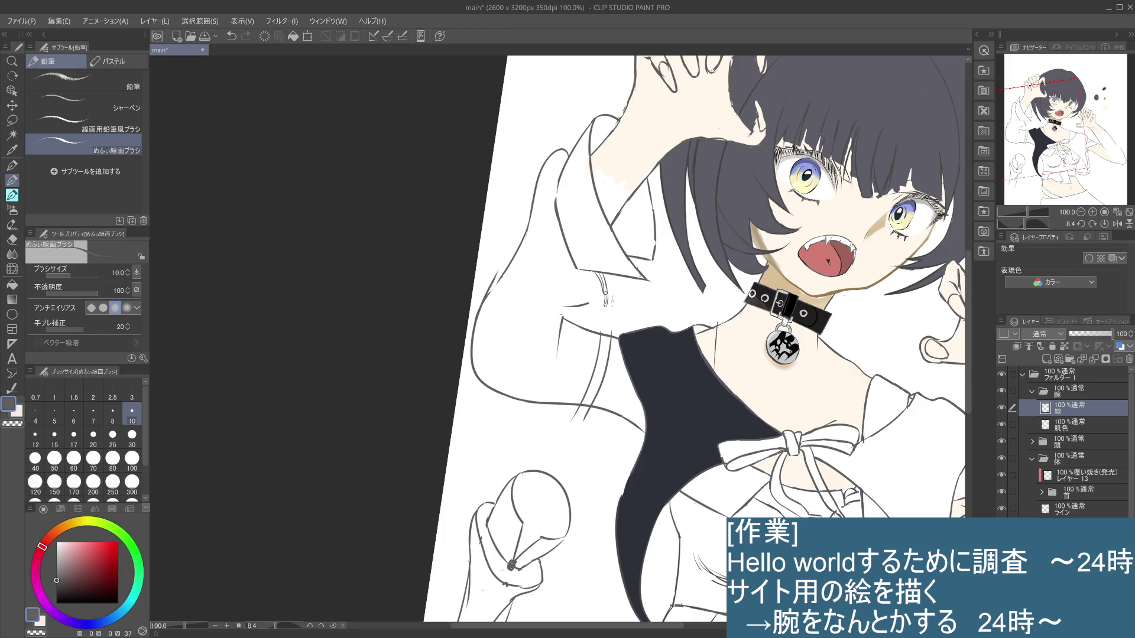
scroll(609, 292, up, 4)
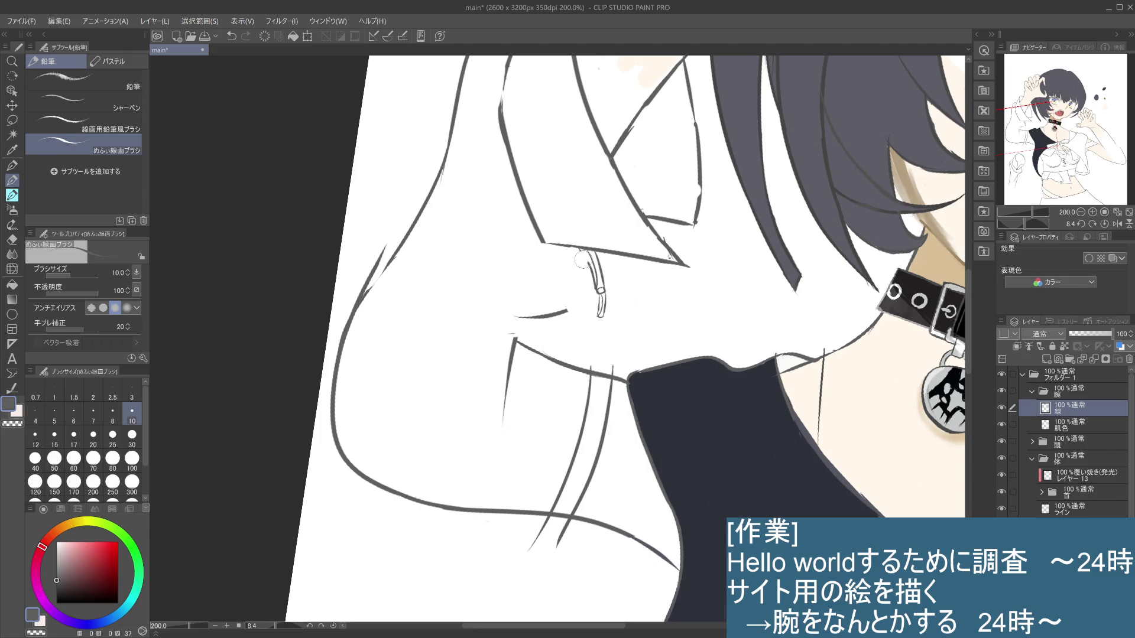
drag(591, 256, 597, 288)
key(ctrl+z)
key(ctrl+z)
drag(594, 271, 600, 288)
key(ctrl+z)
key(ctrl+y)
key(ctrl+z)
key(ctrl+y)
key(ctrl+z)
key(ctrl+y)
Redraw the left line of the pull's strap and centre the view on the drawstring ring
key(ctrl+z)
drag(582, 250, 595, 291)
key(ctrl+z)
key(ctrl+y)
drag(581, 249, 598, 290)
key(ctrl+z)
drag(583, 247, 594, 288)
key(ctrl+z)
drag(582, 247, 594, 289)
scroll(582, 269, down, 2)
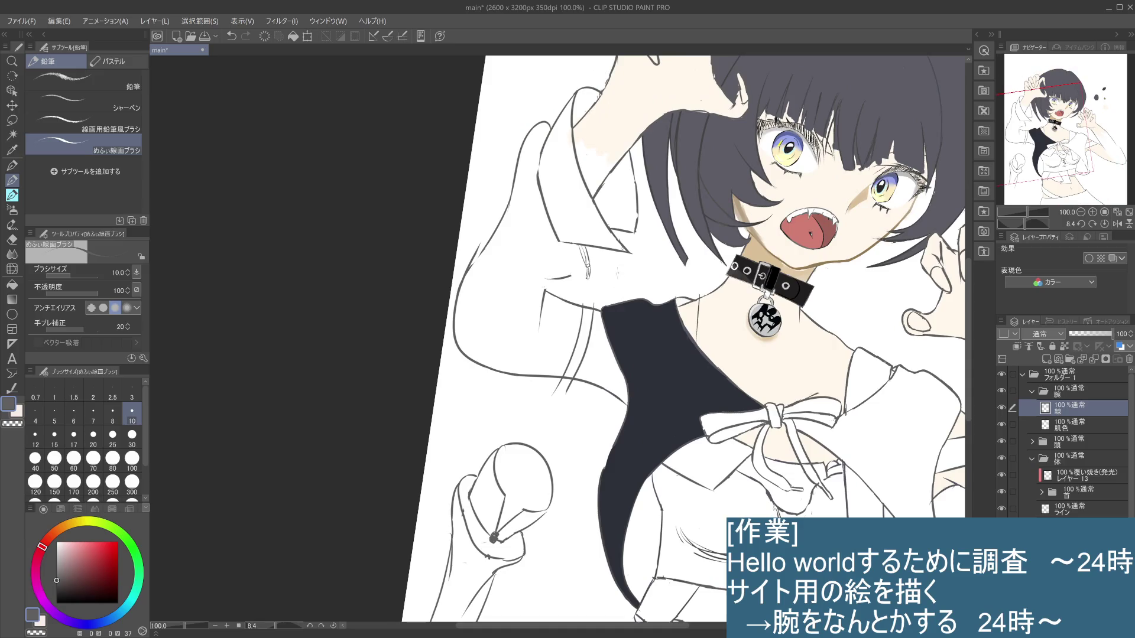
scroll(598, 281, up, 1)
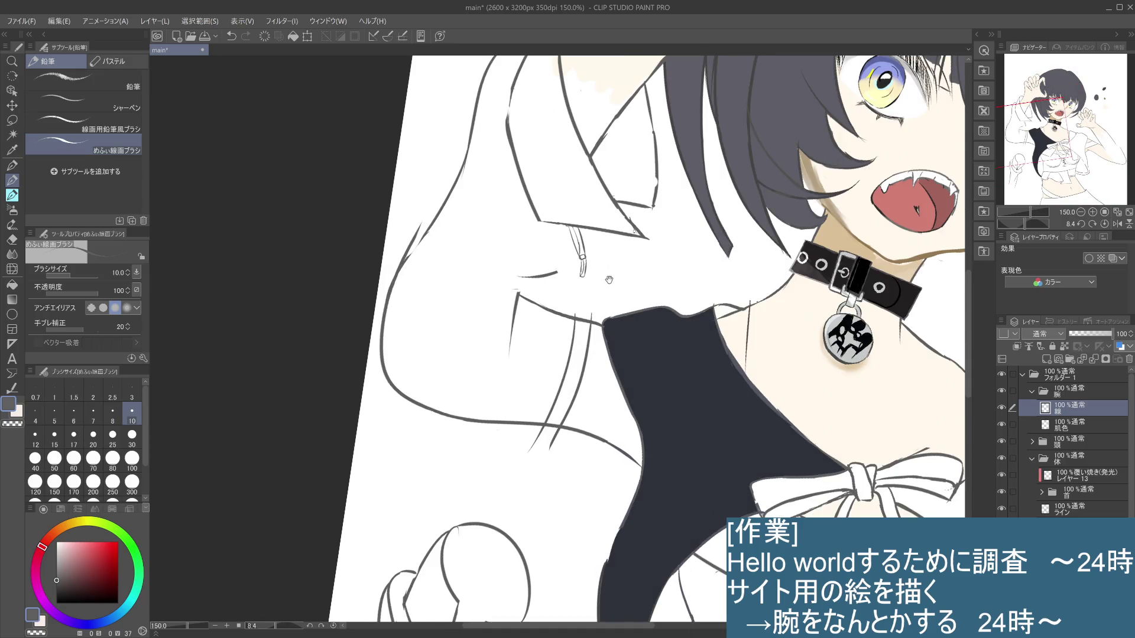
drag(600, 276, 607, 291)
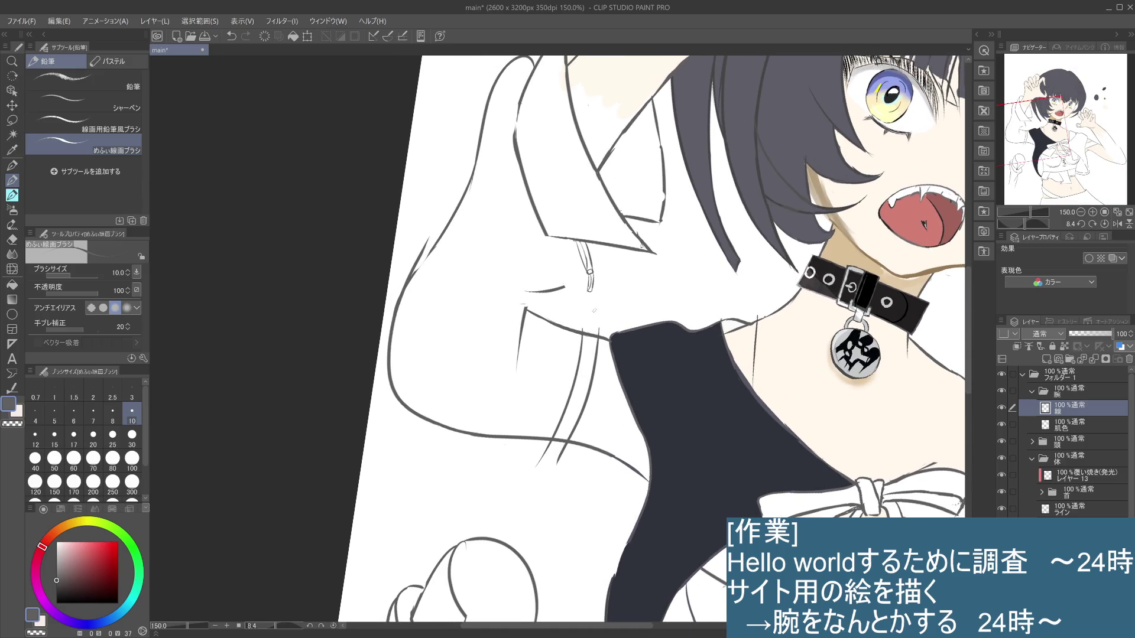
Lasso the drawstring ring, scale it to 115%, shift it down-left and confirm the transform
key(m)
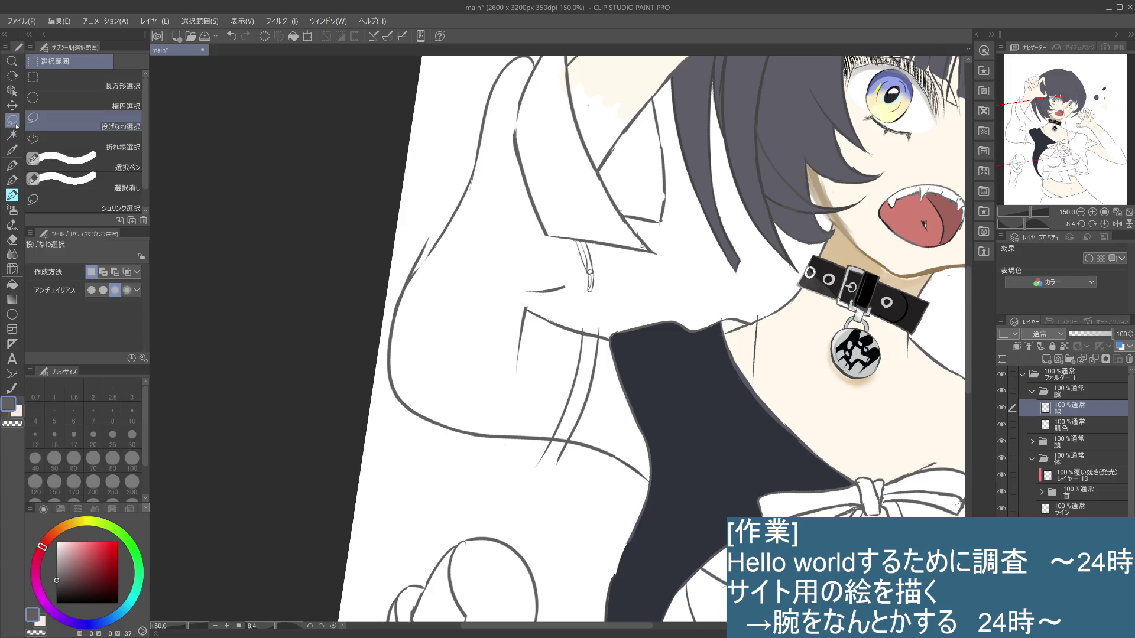
mouse_move(597, 266)
mouse_down()
mouse_move(594, 294)
mouse_move(586, 273)
mouse_move(601, 297)
mouse_move(590, 292)
mouse_up()
click(571, 317)
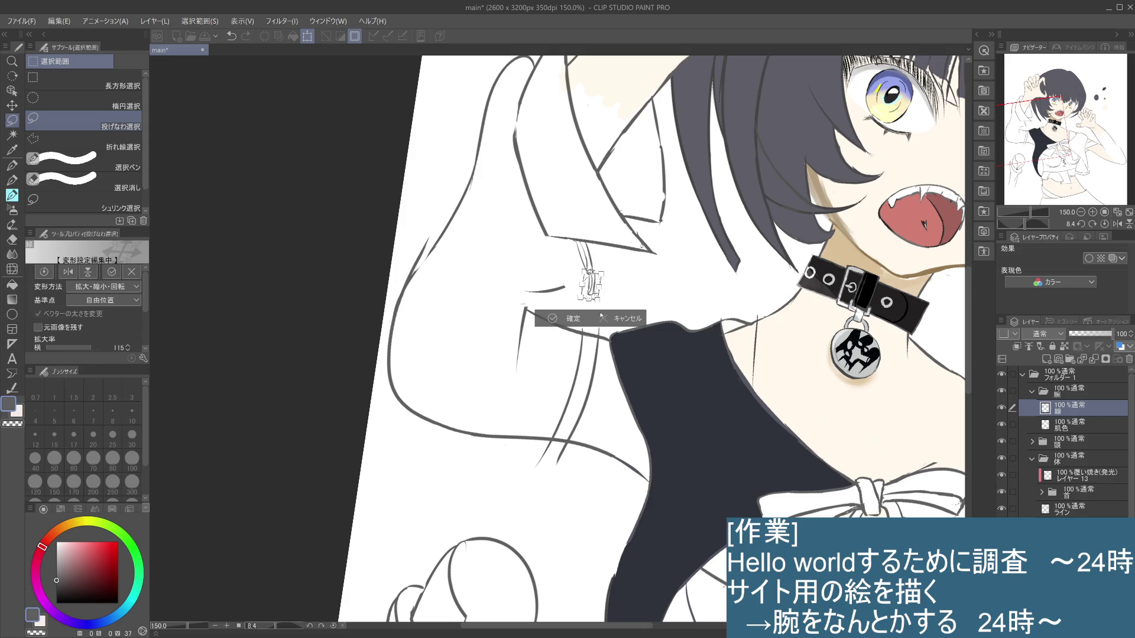
drag(597, 280, 597, 284)
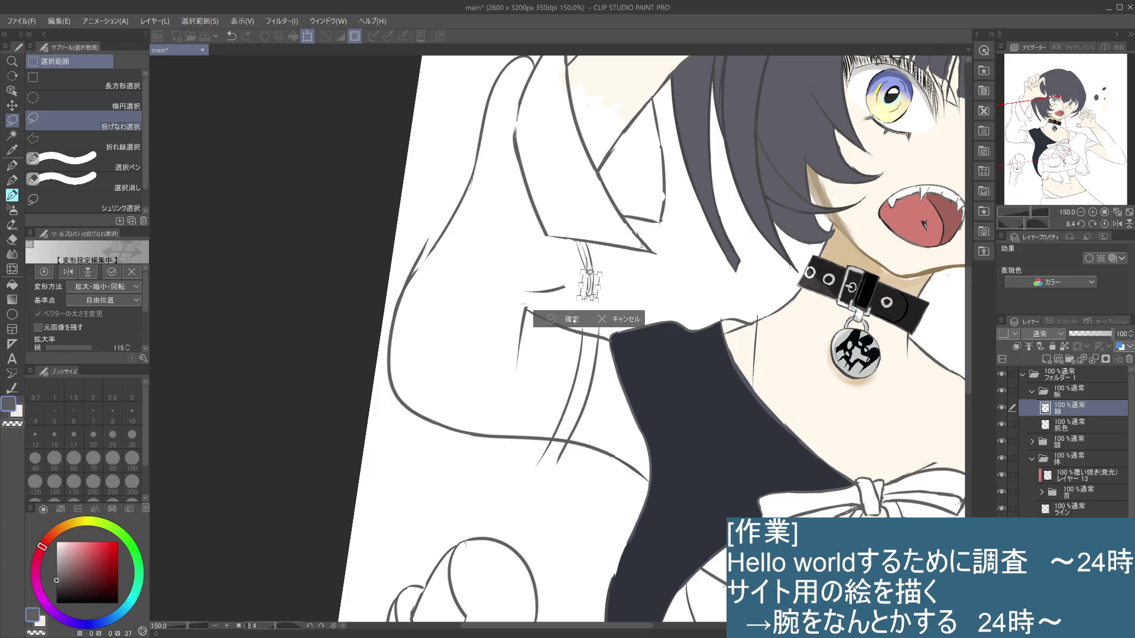
click(553, 320)
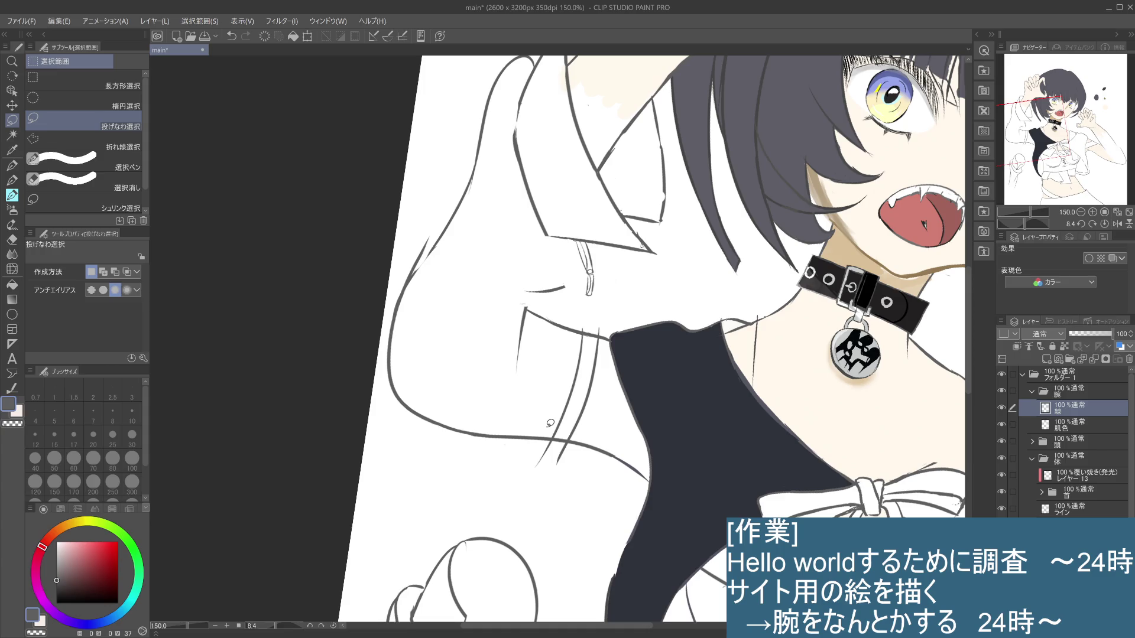
Switch to the pencil and zoom out to 66.7% to show the whole upper body
key(p)
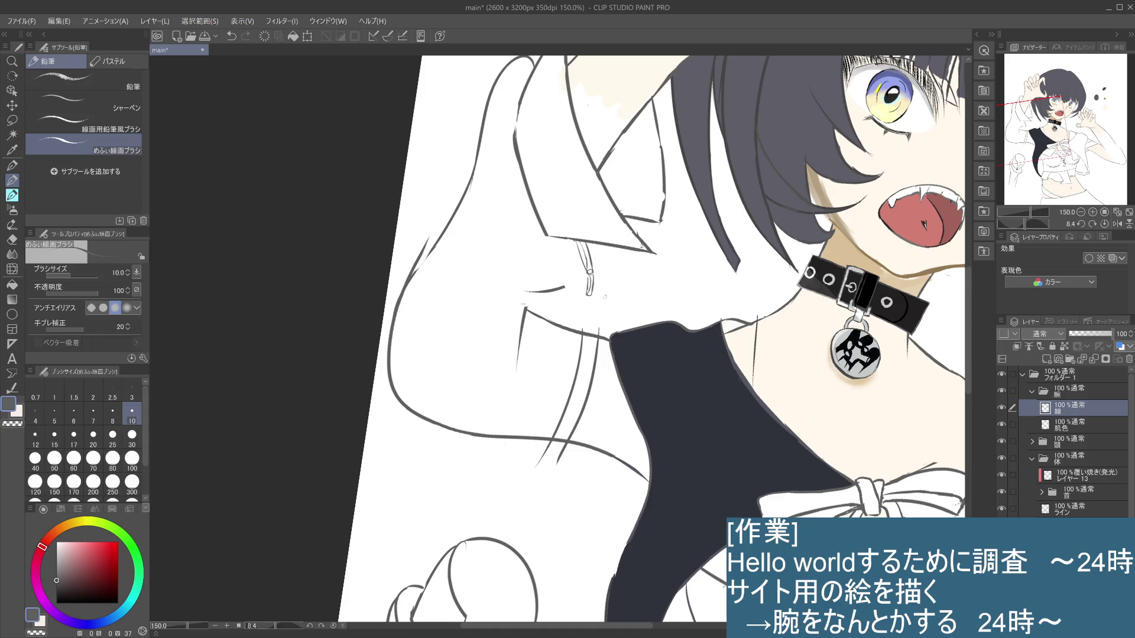
scroll(605, 299, down, 4)
key(ctrl+plus)
key(ctrl+plus)
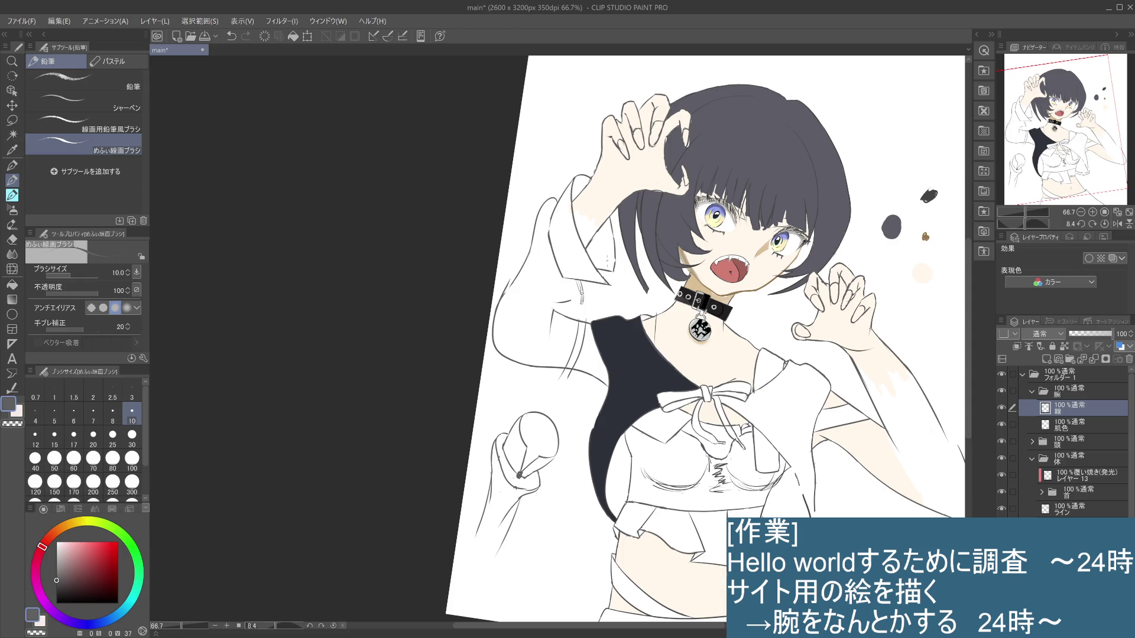
Try short pencil strokes on the raised left sleeve, undoing the rejected ones
drag(590, 283, 606, 290)
key(ctrl+z)
key(ctrl+y)
drag(567, 278, 576, 288)
key(ctrl+z)
drag(584, 285, 593, 297)
key(ctrl+z)
Add and redraw short lines along the sleeve edge and down the sleeve, discarding the last mark
drag(560, 274, 573, 285)
drag(570, 282, 583, 292)
key(ctrl+z)
drag(570, 281, 578, 291)
drag(552, 219, 562, 268)
key(ctrl+z)
drag(580, 299, 564, 300)
key(ctrl+z)
Test short strokes on the sleeve, undo them, and make the ライン layer active
click(563, 290)
drag(575, 282, 572, 301)
key(ctrl+z)
mouse_move(550, 311)
mouse_down()
mouse_move(561, 293)
mouse_move(542, 307)
mouse_up()
key(ctrl+z)
key(ctrl+z)
click(1081, 509)
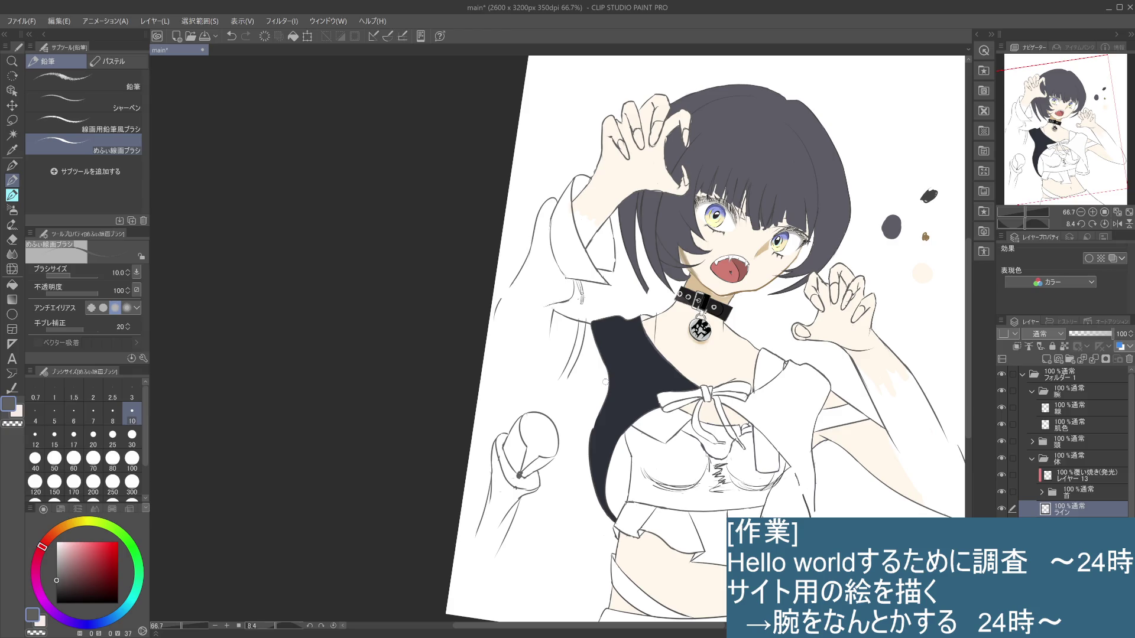
On the 線 layer, redraw the sleeve's outer edge line several times until it sits right
click(1071, 410)
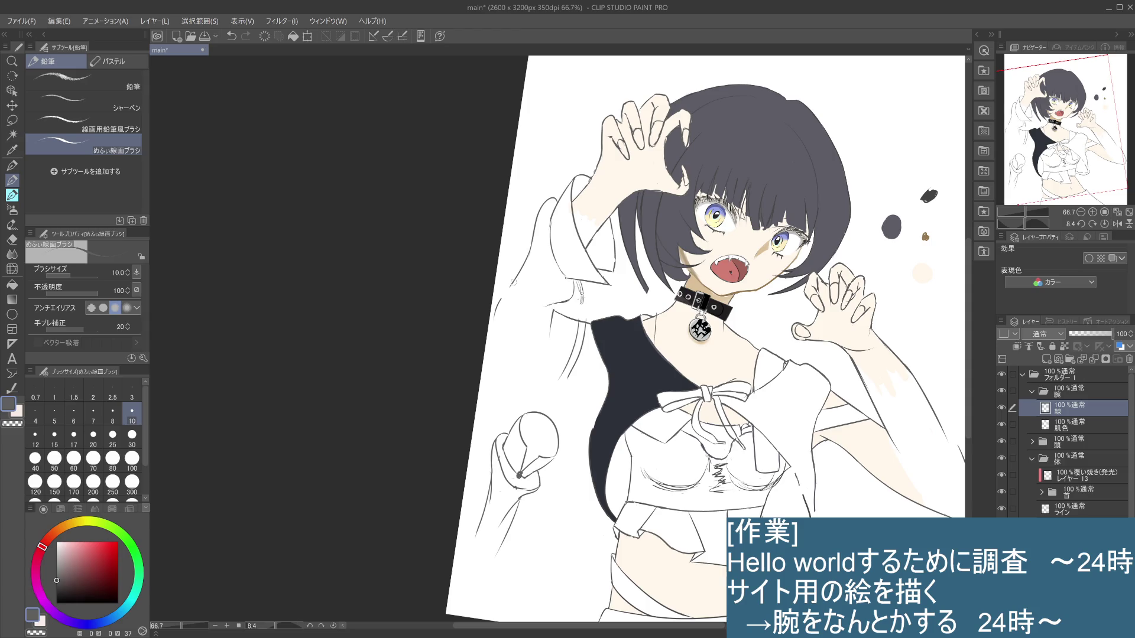
key(ctrl+z)
mouse_move(506, 294)
mouse_down()
mouse_move(495, 324)
mouse_move(505, 331)
mouse_up()
key(ctrl+z)
key(ctrl+z)
drag(509, 283, 506, 340)
key(ctrl+z)
drag(510, 279, 513, 343)
key(ctrl+z)
drag(511, 284, 514, 353)
Extend the outer edge line further down and draw the sleeve's lower edge
key(ctrl+z)
drag(510, 285, 512, 354)
key(ctrl+y)
key(ctrl+y)
drag(501, 318, 499, 351)
key(ctrl+z)
drag(503, 303, 505, 351)
drag(504, 355, 562, 372)
Rotate the canvas sideways and redraw the vertical sleeve edge stroke
key(ctrl+z)
key(ctrl+z)
mouse_move(518, 339)
mouse_down()
mouse_move(535, 279)
mouse_move(597, 226)
mouse_up()
drag(586, 279, 586, 352)
key(ctrl+z)
drag(586, 279, 595, 389)
key(ctrl+z)
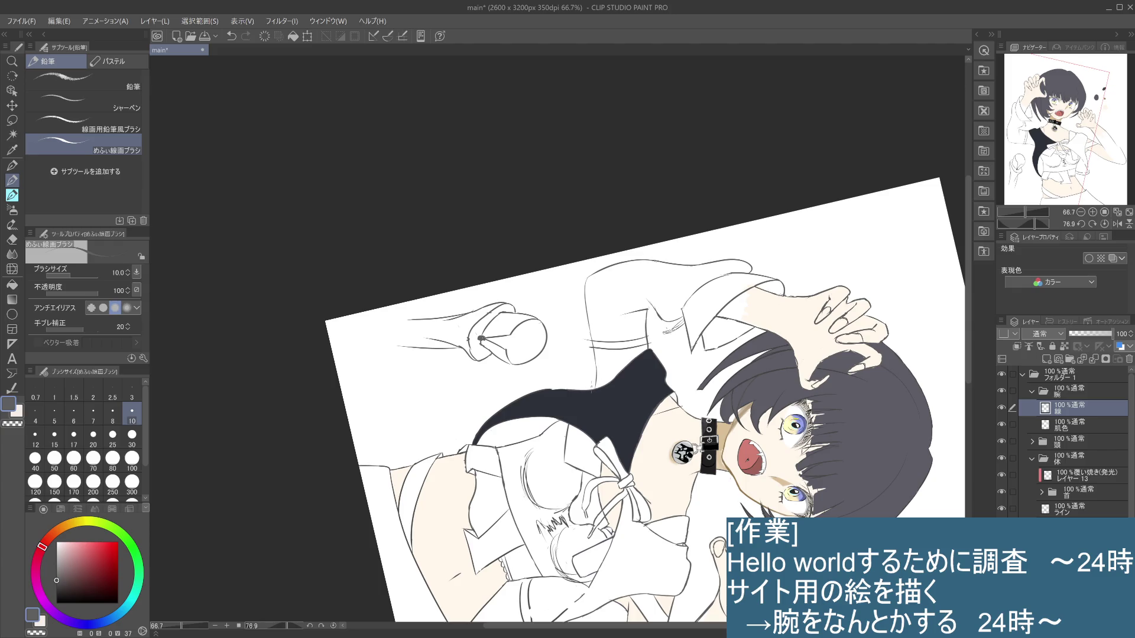
Turn the canvas upright, bring the head into view, and test a short line near the sleeve
drag(725, 243, 482, 238)
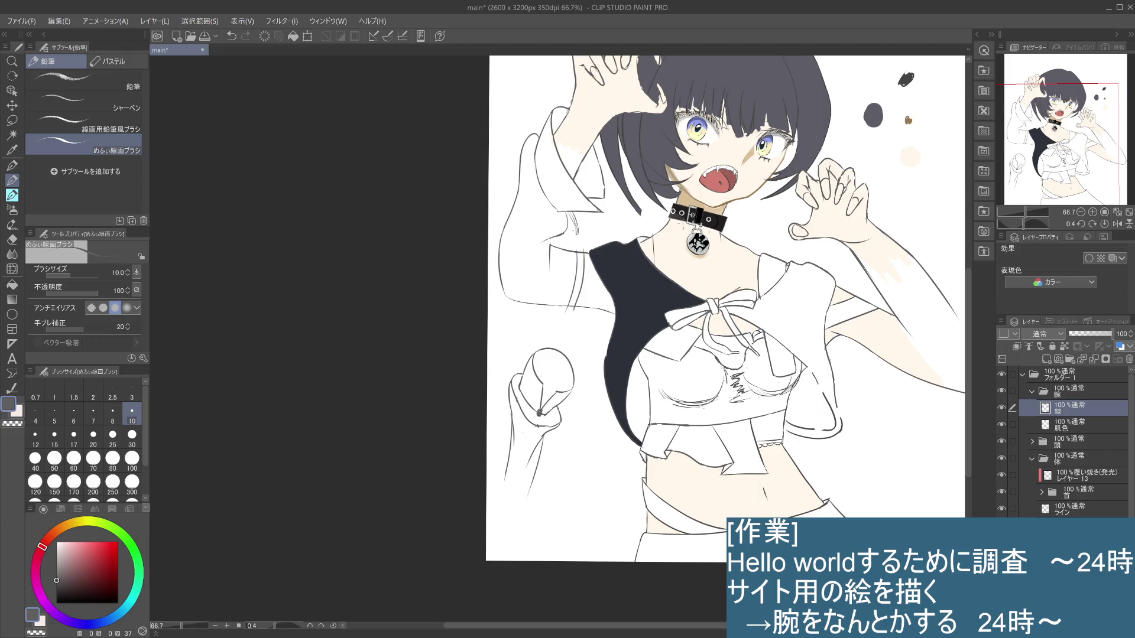
drag(619, 318, 639, 392)
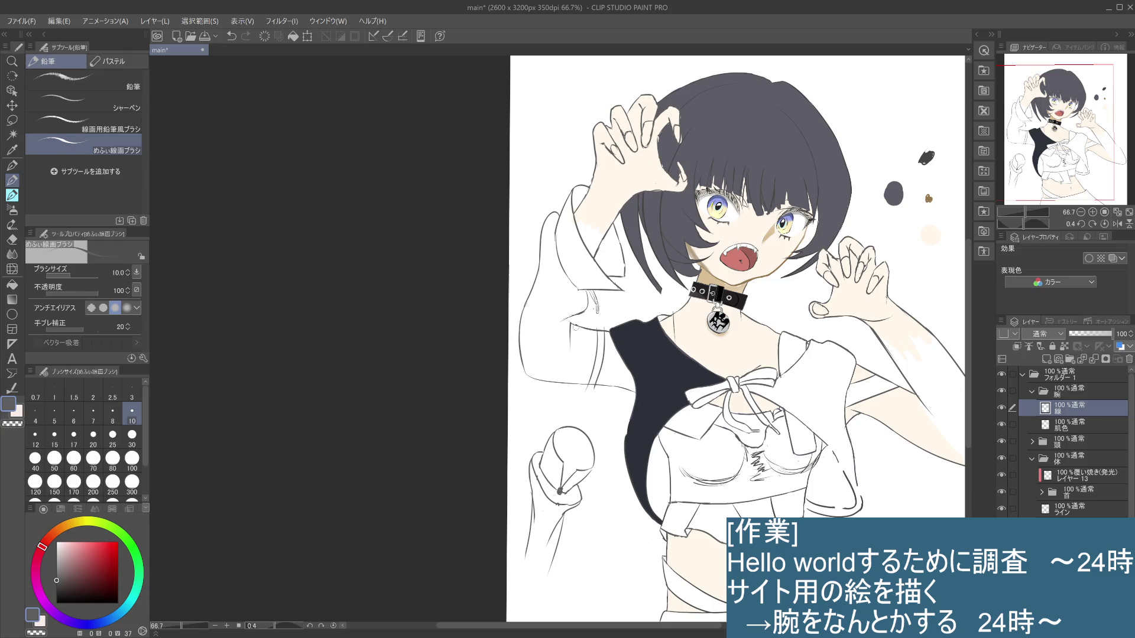
drag(574, 314, 578, 324)
key(ctrl+z)
key(ctrl+z)
Activate the ライン layer, then the 線 layer in the 腕 folder, undoing a stray stroke
click(1077, 508)
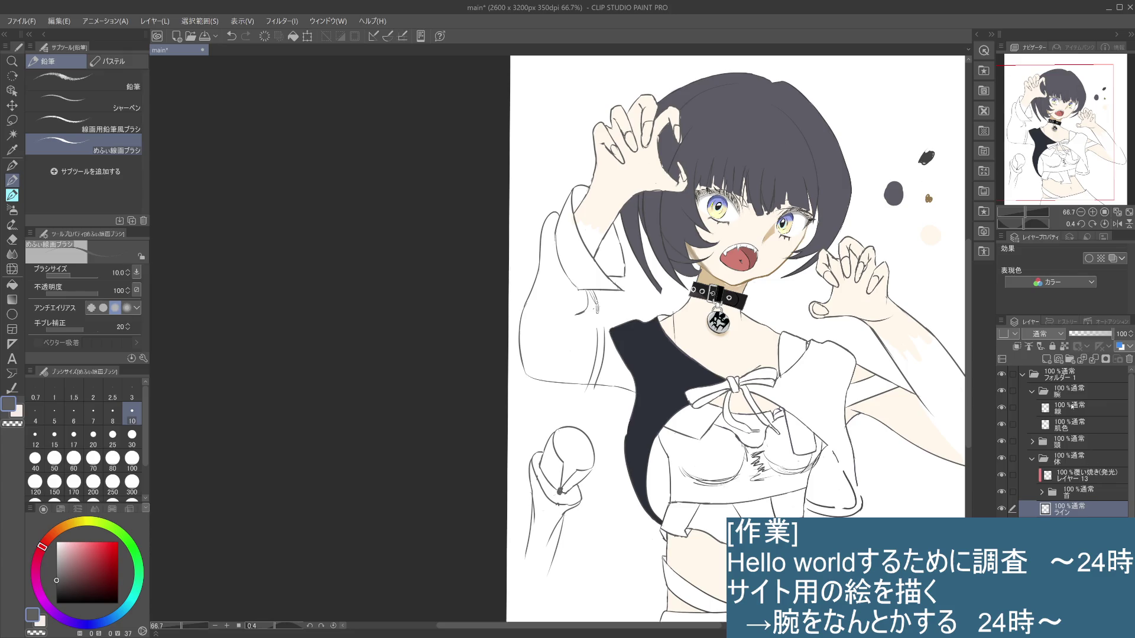
click(1067, 408)
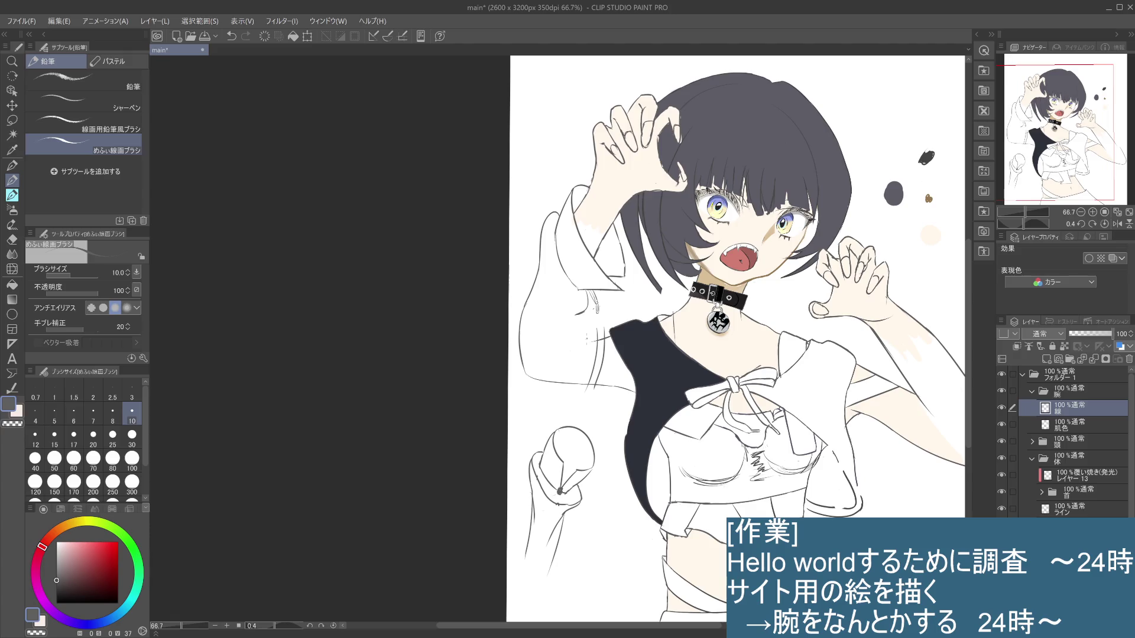
key(ctrl+z)
Draw a small mark at the shirt edge beside the sleeve cuff
drag(610, 338, 580, 348)
key(ctrl+z)
drag(604, 332, 600, 338)
Redraw the sleeve cuff line beside the sash, retrying strokes with undo and redo
drag(598, 343, 591, 378)
drag(596, 340, 585, 386)
key(ctrl+z)
key(ctrl+z)
drag(589, 345, 580, 383)
key(ctrl+z)
mouse_move(594, 342)
mouse_down()
mouse_move(588, 353)
mouse_move(589, 342)
mouse_up()
key(ctrl+z)
Add short lines at the cuff's edge and top, comparing versions with undo and redo
key(ctrl+z)
key(ctrl+z)
drag(609, 336, 599, 344)
key(ctrl+z)
key(ctrl+y)
drag(587, 383, 577, 386)
key(ctrl+z)
Close off the cuff's bottom and draw its left edge line
key(ctrl+z)
drag(590, 383, 598, 340)
key(ctrl+z)
drag(607, 334, 597, 345)
key(ctrl+z)
key(ctrl+z)
key(ctrl+z)
key(ctrl+y)
key(ctrl+z)
key(ctrl+y)
drag(580, 387, 595, 390)
drag(582, 340, 580, 388)
key(ctrl+z)
Redraw the cuff's left edge and try a short stroke across its top
drag(589, 346, 577, 386)
key(ctrl+z)
drag(587, 346, 581, 384)
drag(592, 336, 586, 356)
drag(593, 340, 595, 388)
mouse_move(590, 341)
mouse_down()
mouse_move(572, 347)
mouse_move(573, 322)
mouse_move(554, 351)
mouse_move(557, 338)
mouse_up()
key(ctrl+z)
key(ctrl+z)
key(ctrl+z)
key(ctrl+z)
key(ctrl+z)
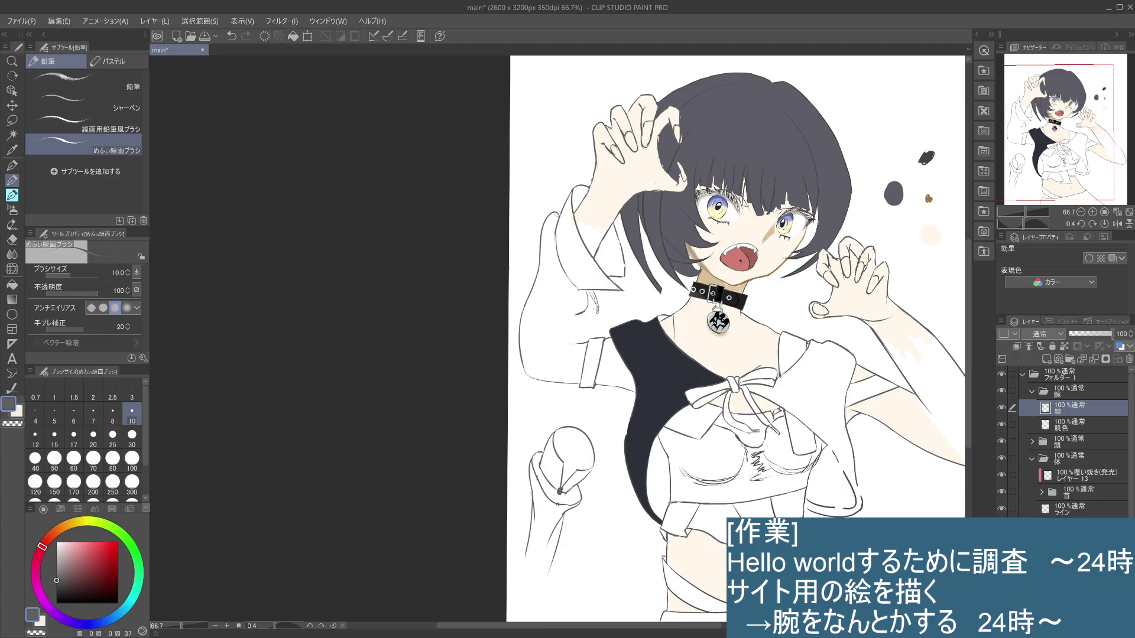
Outline the sleeve's upper left edge and sketch the drawstring tab
drag(558, 214, 525, 316)
drag(540, 228, 522, 336)
key(ctrl+z)
mouse_move(591, 308)
mouse_down()
mouse_move(580, 314)
mouse_move(589, 298)
mouse_move(579, 340)
mouse_up()
key(ctrl+z)
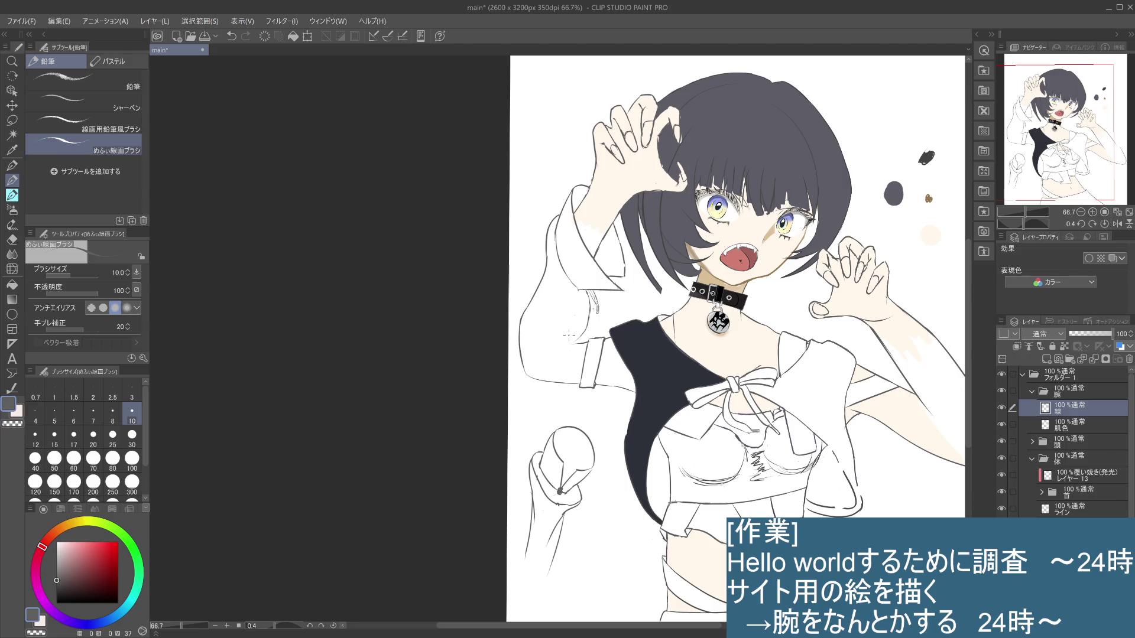
Redraw the left sleeve outline, extending it down the edge
drag(550, 243, 541, 280)
drag(545, 240, 527, 313)
drag(528, 309, 520, 360)
key(ctrl+z)
key(ctrl+z)
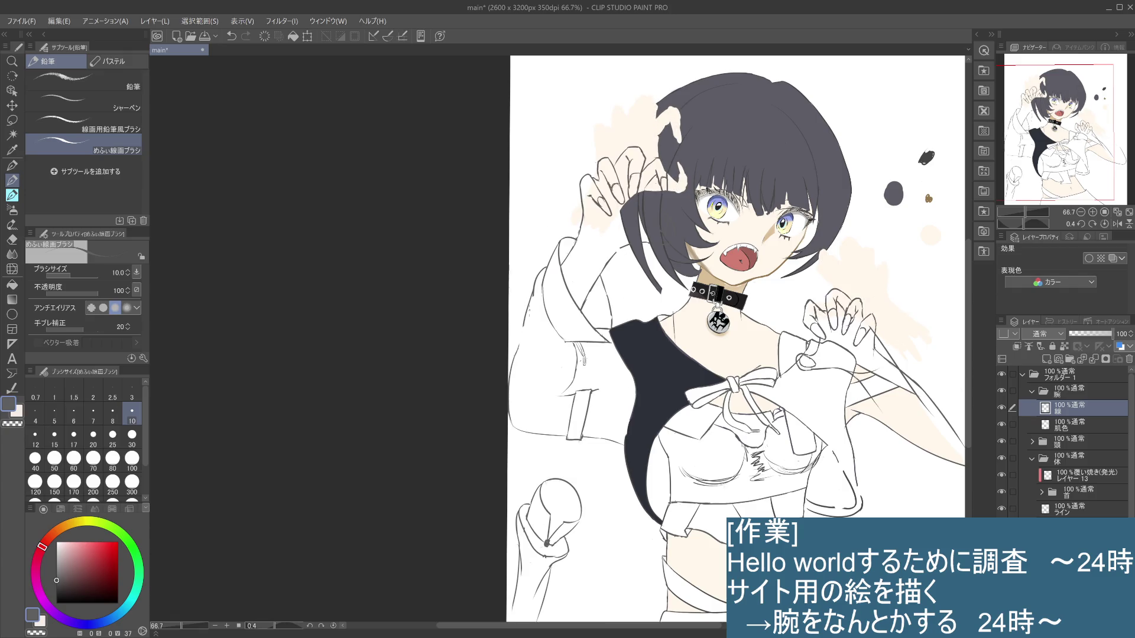
Restore the raised-arms line art and try strokes along the arm's left edge
key(ctrl+y)
drag(535, 274, 526, 370)
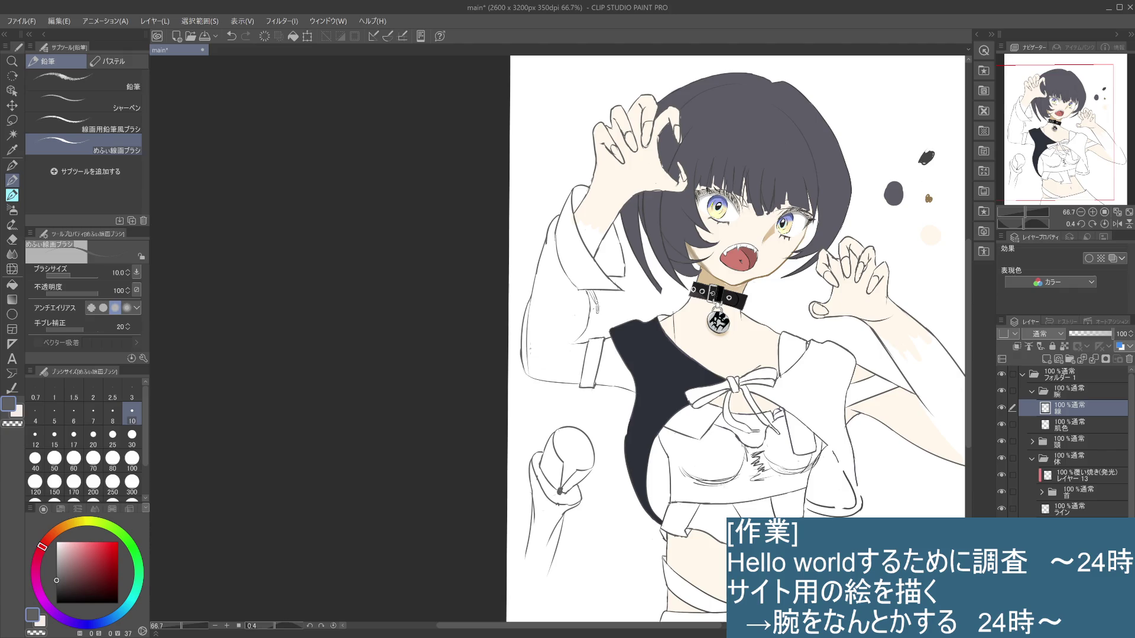
key(ctrl+z)
key(ctrl+z)
Draw the left sleeve's outer edge curving into the bottom hem, with a short line beneath
key(ctrl+z)
drag(525, 363, 538, 379)
key(ctrl+z)
mouse_move(529, 302)
mouse_down()
mouse_move(527, 366)
mouse_move(542, 384)
mouse_up()
drag(532, 295, 524, 394)
key(ctrl+z)
mouse_move(530, 299)
mouse_down()
mouse_move(535, 391)
mouse_move(583, 382)
mouse_up()
key(ctrl+z)
key(ctrl+y)
drag(546, 395, 567, 387)
drag(548, 238, 534, 286)
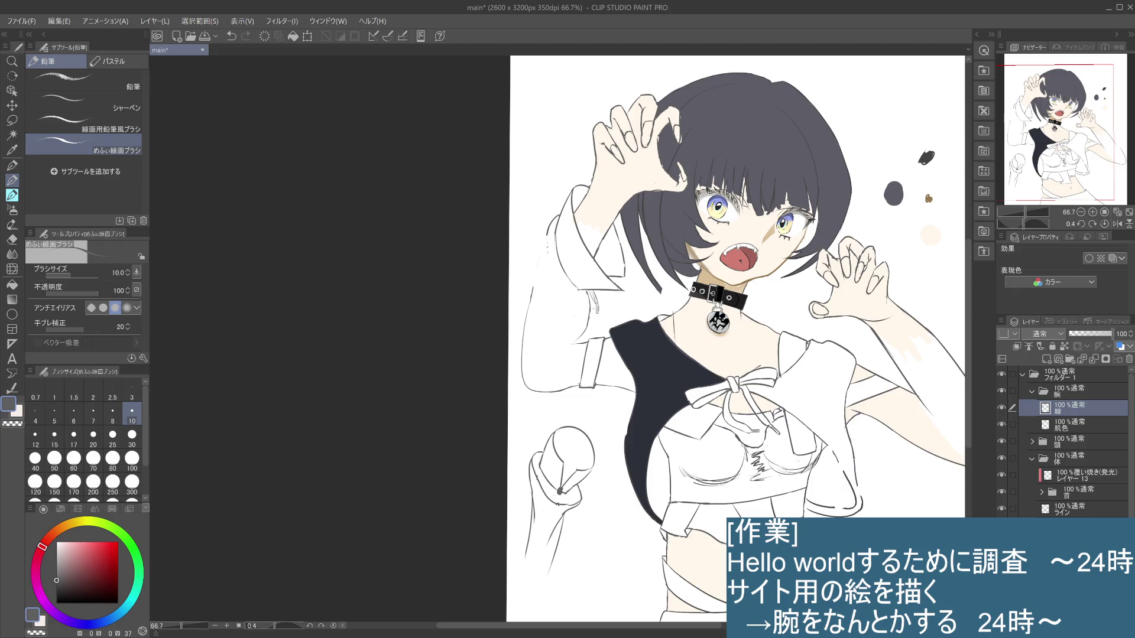
Retry the outer sleeve outline repeatedly, keeping a clean stroke from shoulder down
drag(546, 236, 530, 303)
key(ctrl+z)
drag(547, 237, 535, 294)
key(ctrl+z)
drag(545, 235, 527, 290)
key(ctrl+z)
drag(547, 232, 526, 289)
key(ctrl+z)
drag(551, 223, 522, 311)
key(ctrl+z)
drag(547, 224, 516, 325)
key(ctrl+z)
drag(549, 230, 521, 353)
Add short strokes at the sleeve's bottom and top, comparing them with undo and redo
drag(525, 338, 521, 371)
key(ctrl+z)
key(ctrl+z)
drag(558, 214, 575, 216)
key(ctrl+z)
key(ctrl+y)
key(ctrl+z)
key(ctrl+y)
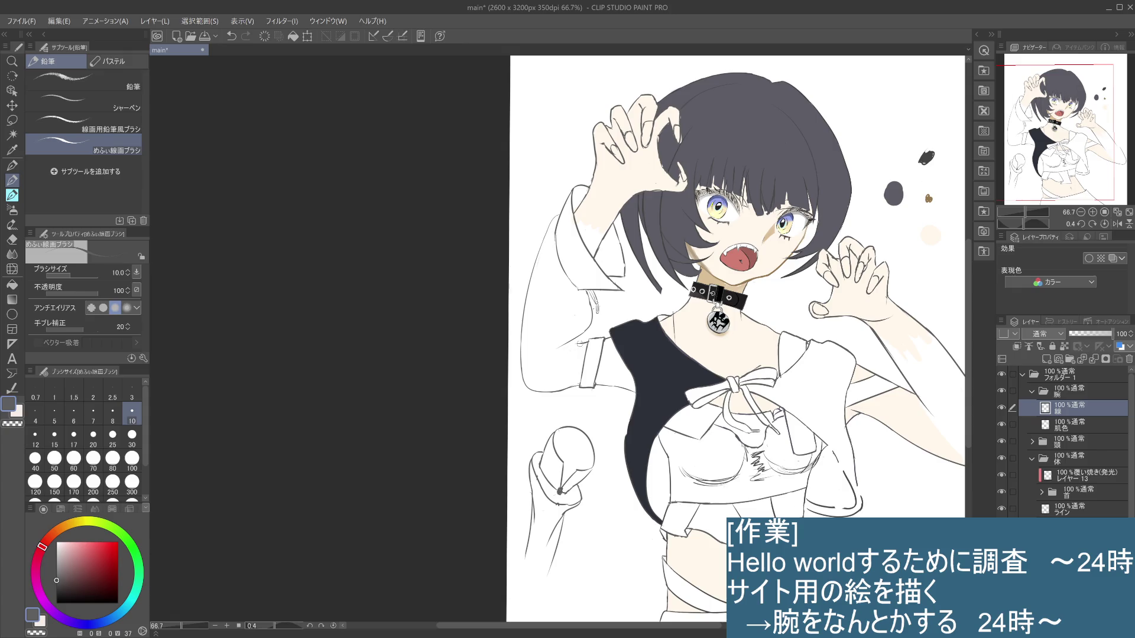
drag(561, 346, 579, 341)
key(ctrl+z)
key(ctrl+minus)
key(ctrl+minus)
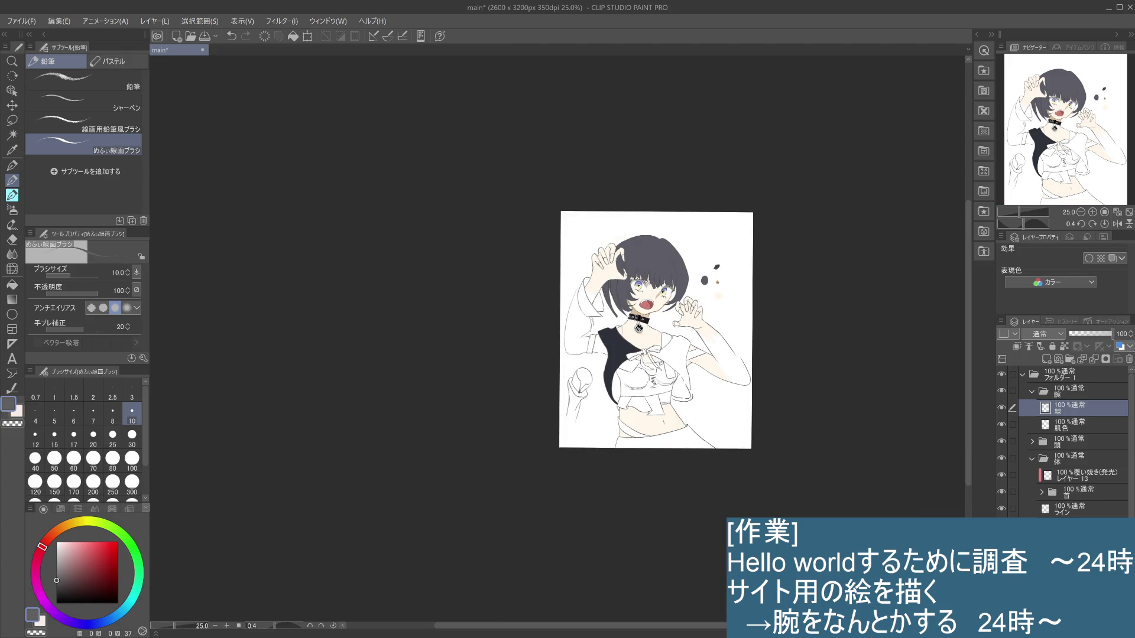
key(ctrl+plus)
scroll(773, 298, down, 2)
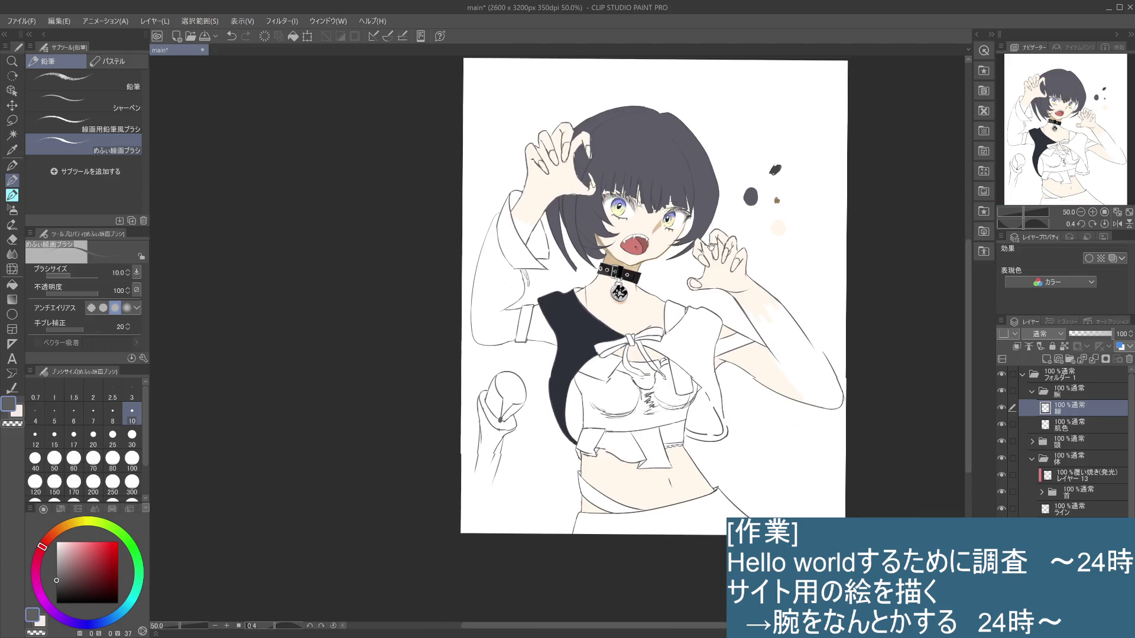
key(ctrl+minus)
mouse_move(773, 299)
mouse_down()
mouse_move(715, 291)
mouse_move(632, 317)
mouse_move(593, 344)
mouse_move(633, 345)
mouse_up()
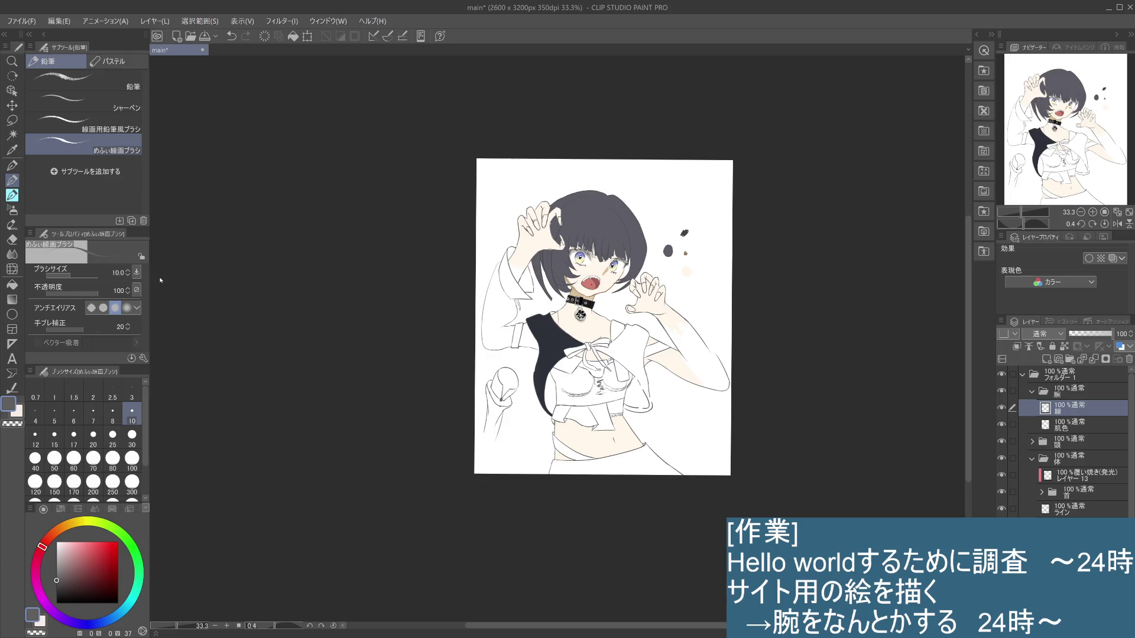
key(ctrl+plus)
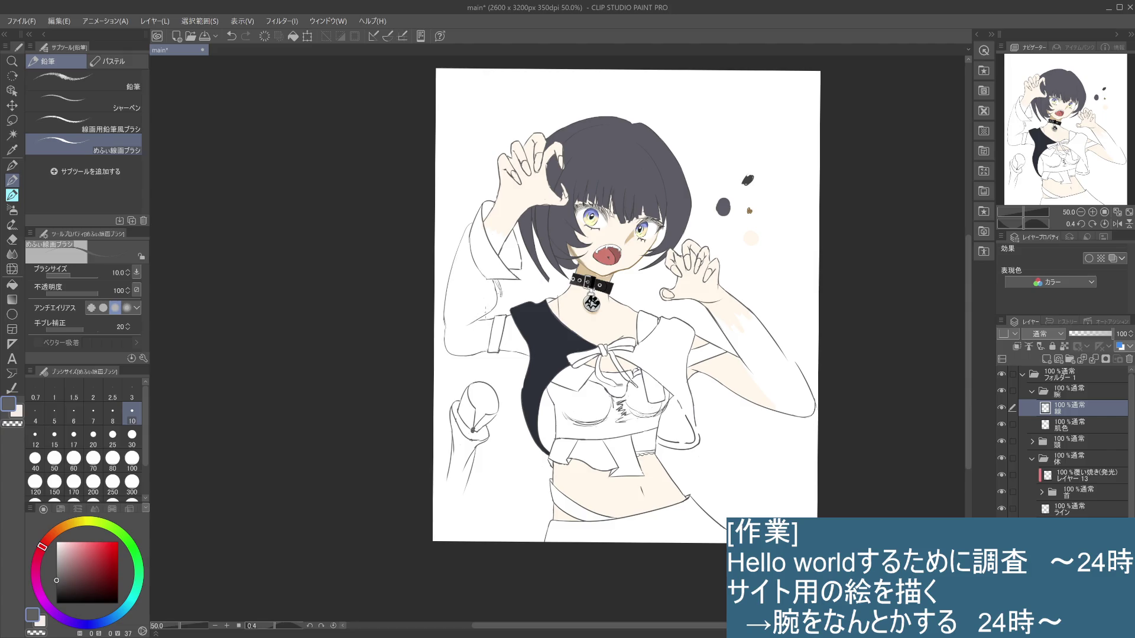
key(ctrl+z)
drag(476, 319, 477, 322)
Try small marks along the left arm and sleeve outline, keeping a short stroke on the sleeve edge
drag(476, 324, 471, 360)
key(ctrl+z)
click(479, 318)
key(ctrl+z)
click(467, 324)
key(ctrl+z)
click(468, 325)
key(ctrl+z)
drag(447, 327, 463, 325)
Draw a short pencil line below the left sleeve cuff, comparing versions with undo and redo
drag(467, 342, 463, 366)
key(ctrl+z)
mouse_move(465, 349)
mouse_down()
mouse_move(467, 370)
mouse_move(456, 370)
mouse_up()
key(ctrl+z)
key(ctrl+z)
drag(474, 327, 473, 351)
key(ctrl+z)
drag(476, 327, 467, 366)
key(ctrl+z)
key(ctrl+y)
key(ctrl+z)
key(ctrl+y)
key(ctrl+z)
key(ctrl+y)
key(ctrl+z)
key(ctrl+y)
key(ctrl+z)
Sketch a rounded arc around the left fist and erase the old fist outline at lower left
drag(483, 384, 480, 451)
mouse_move(473, 414)
mouse_down()
mouse_move(462, 402)
mouse_move(452, 416)
mouse_up()
click(12, 195)
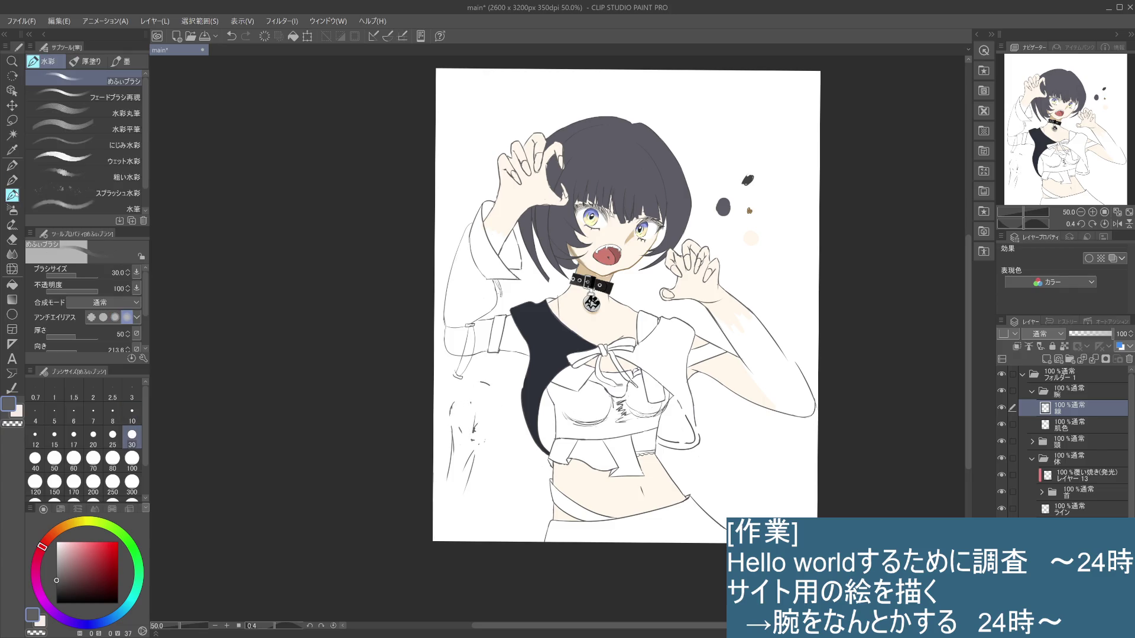
Erase the leftover sketch lines around the left arm with the hard eraser enlarged to 100
click(12, 181)
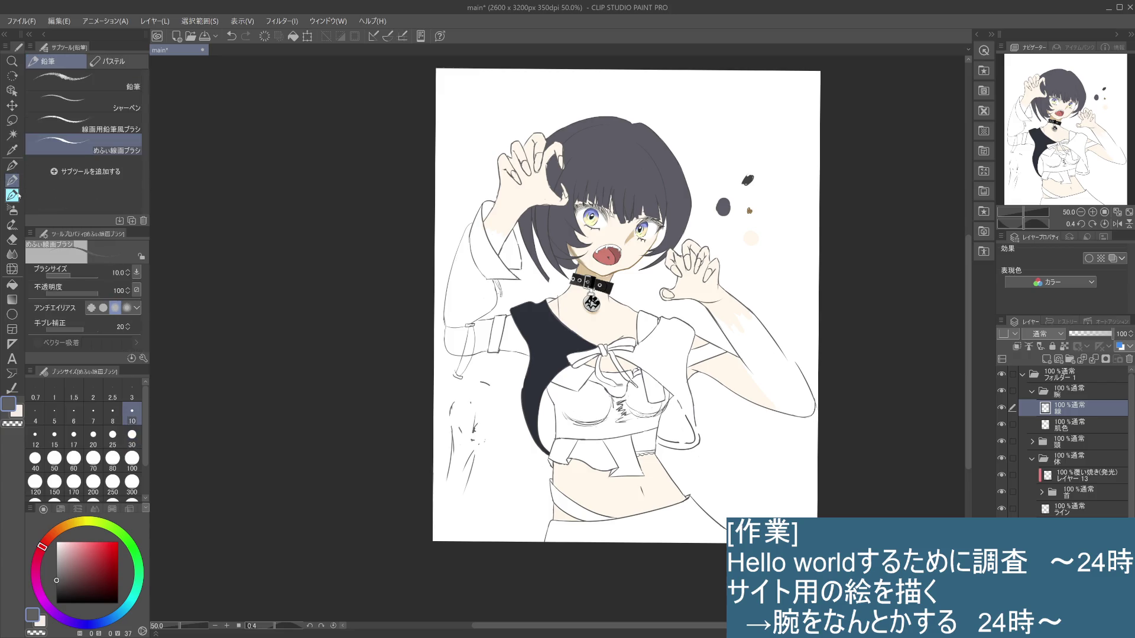
click(13, 241)
click(132, 458)
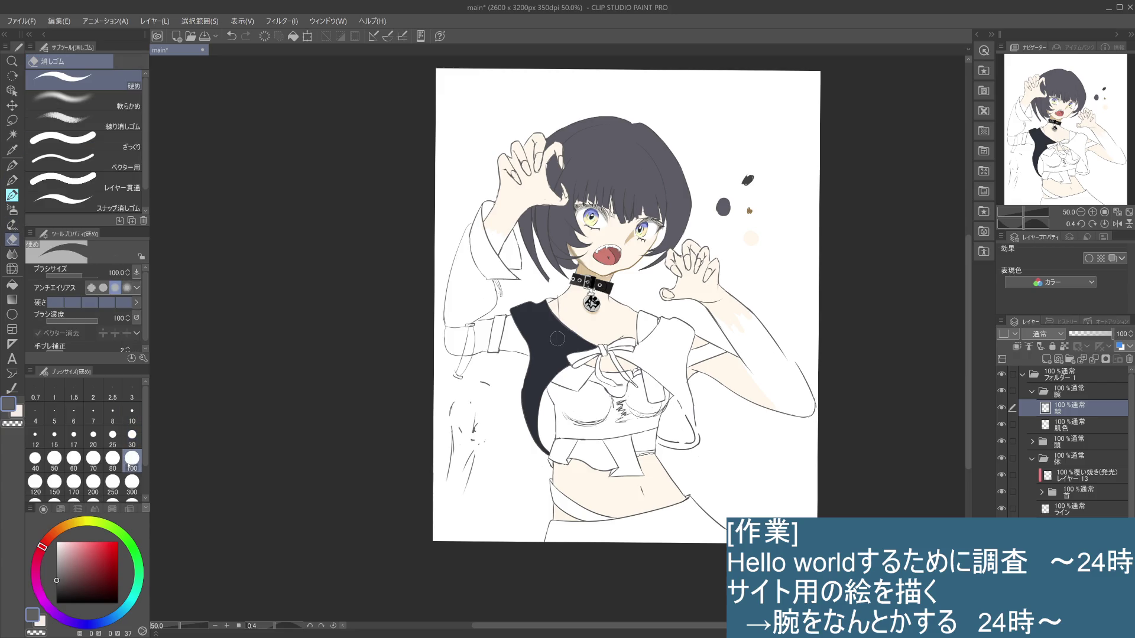
mouse_move(480, 390)
mouse_down()
mouse_move(458, 414)
mouse_move(473, 429)
mouse_move(473, 467)
mouse_move(483, 448)
mouse_move(447, 469)
mouse_move(460, 431)
mouse_move(442, 449)
mouse_up()
Switch to the thin line-art pencil with the brush size set to 6
key(b)
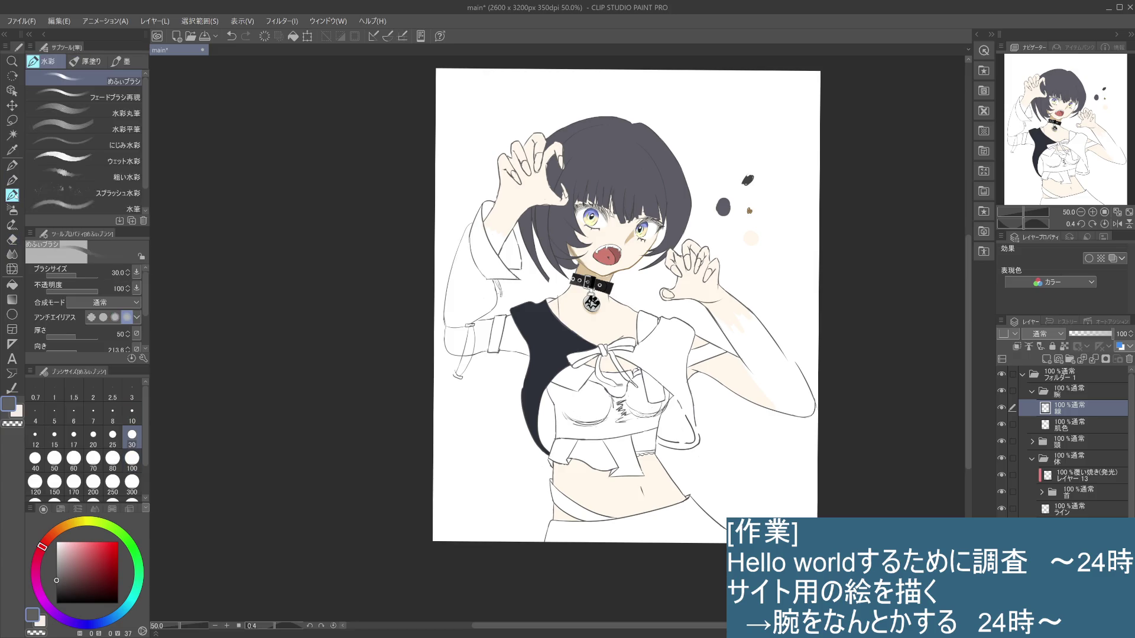
click(74, 412)
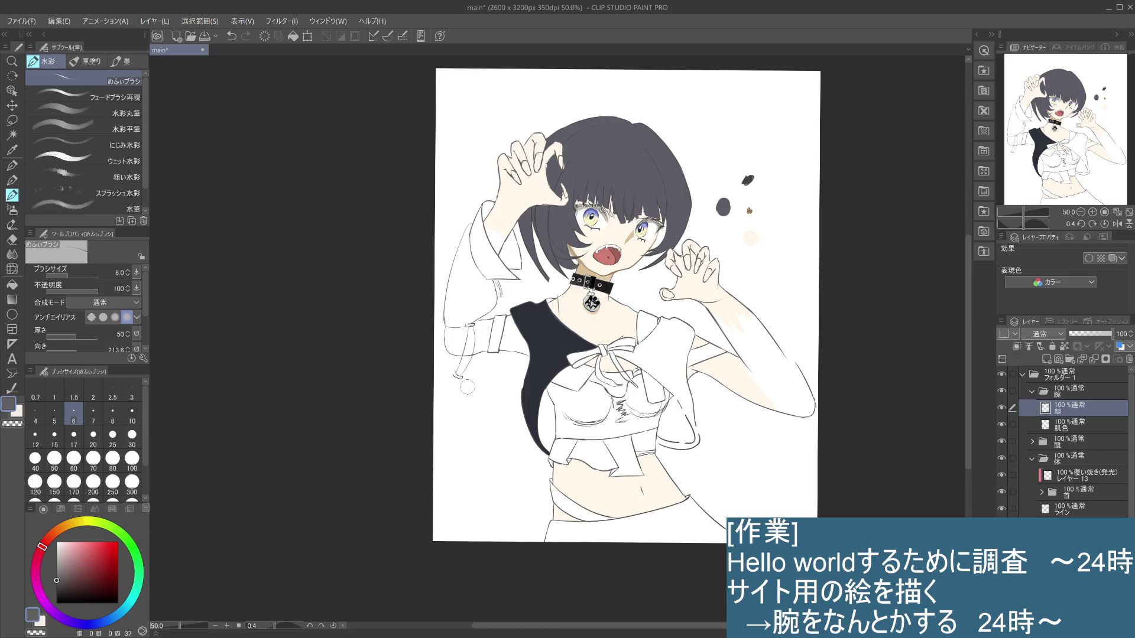
click(14, 180)
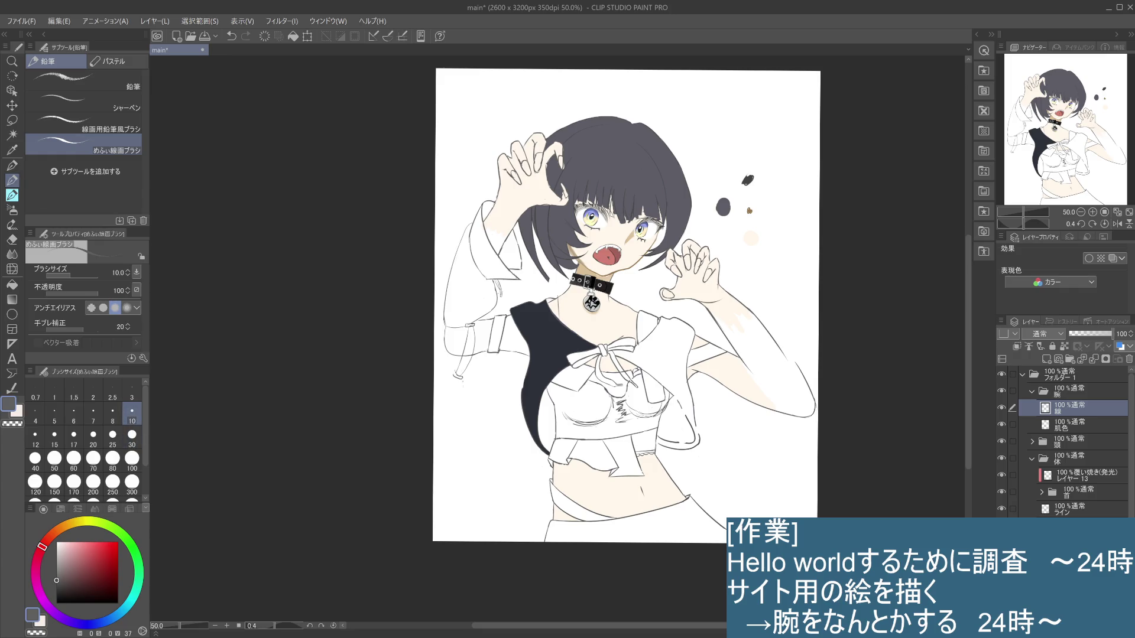
scroll(469, 375, up, 1)
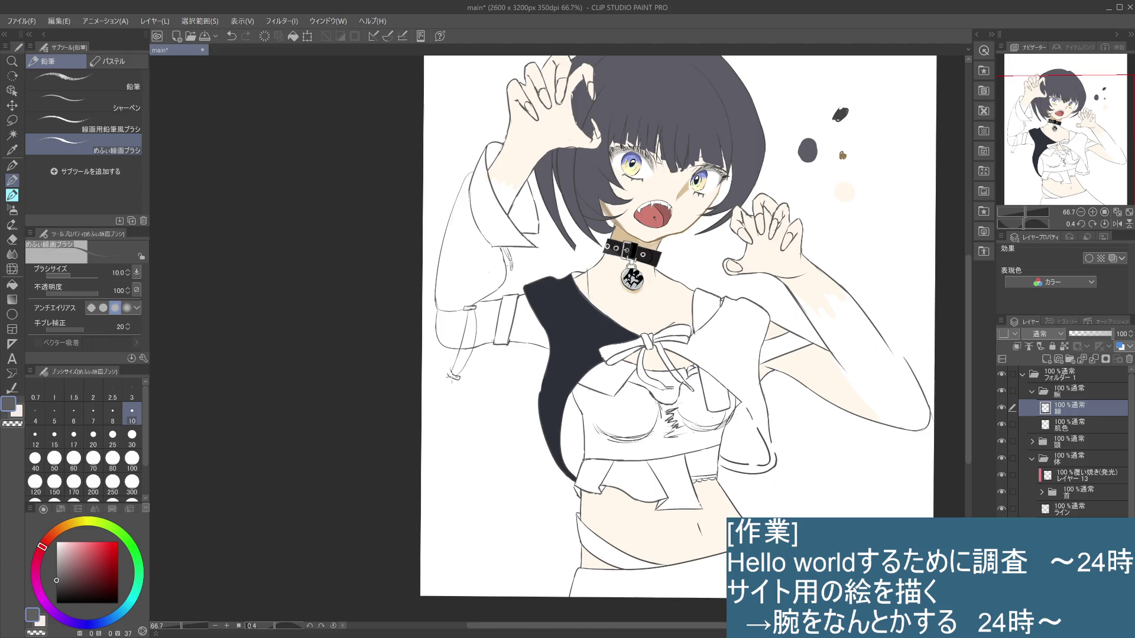
Redraw the loop at the drawstring end on the left sleeve cuff, comparing strokes with undo and redo
mouse_move(450, 377)
mouse_down()
mouse_move(431, 396)
mouse_move(457, 378)
mouse_up()
key(ctrl+z)
key(ctrl+z)
key(ctrl+z)
key(ctrl+y)
drag(450, 372, 457, 366)
key(ctrl+z)
key(ctrl+y)
key(ctrl+z)
key(ctrl+y)
Add a small stroke closing the drawstring end loop
key(ctrl+z)
key(ctrl+z)
key(ctrl+y)
key(ctrl+z)
drag(464, 368, 471, 359)
key(ctrl+z)
key(ctrl+z)
key(ctrl+z)
key(ctrl+z)
key(ctrl+z)
key(ctrl+z)
key(e)
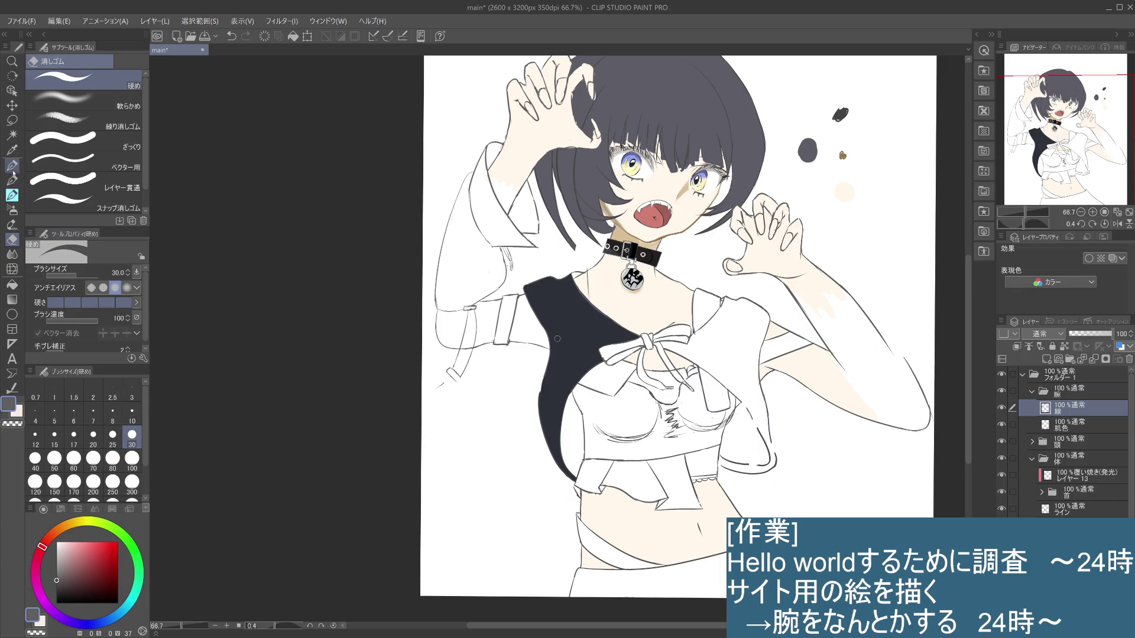
Draw the strap line running down the left sleeve cuff with the line-art pencil, retrying strokes
click(15, 179)
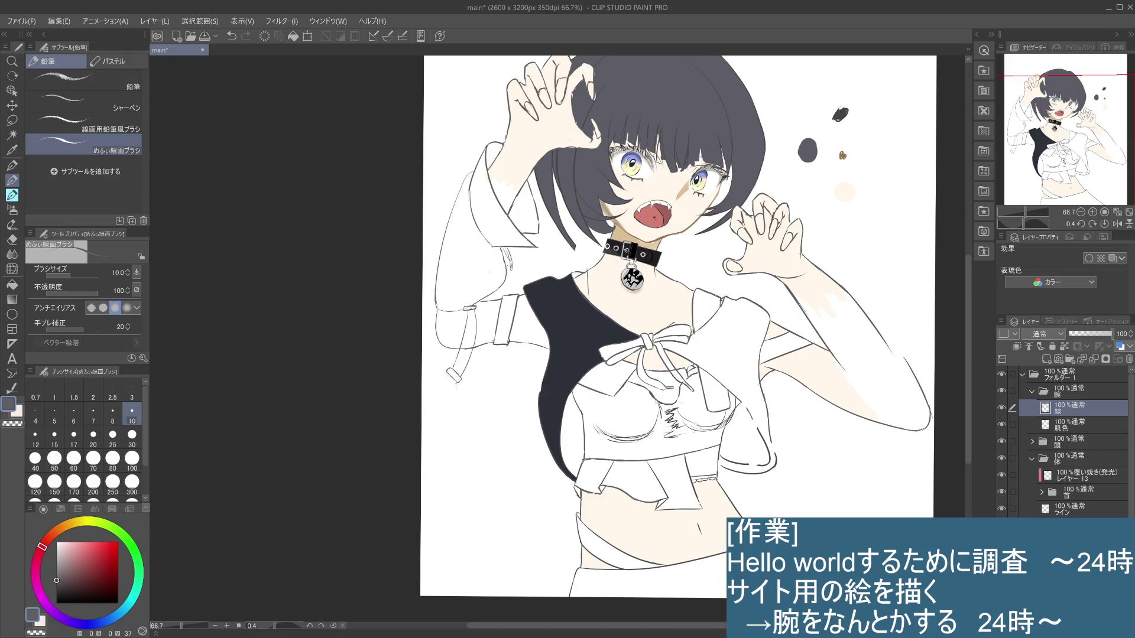
drag(455, 383, 431, 406)
key(ctrl+z)
key(ctrl+z)
key(ctrl+z)
drag(448, 375, 444, 374)
drag(465, 307, 452, 369)
key(ctrl+z)
key(ctrl+z)
key(ctrl+z)
drag(473, 310, 457, 372)
key(ctrl+z)
drag(472, 308, 452, 368)
key(ctrl+z)
drag(470, 311, 454, 375)
key(ctrl+z)
Add short strokes along the cuff and near its lower edge
drag(471, 349, 462, 378)
drag(471, 309, 462, 353)
key(ctrl+z)
drag(466, 310, 472, 340)
key(ctrl+z)
drag(460, 370, 447, 386)
key(ctrl+z)
key(ctrl+z)
key(ctrl+z)
key(ctrl+z)
key(ctrl+z)
drag(471, 363, 453, 379)
key(ctrl+z)
Draw the drawstring lines and end toggle, refining the small strokes beside them
drag(467, 356, 462, 370)
drag(471, 311, 464, 347)
drag(467, 360, 462, 373)
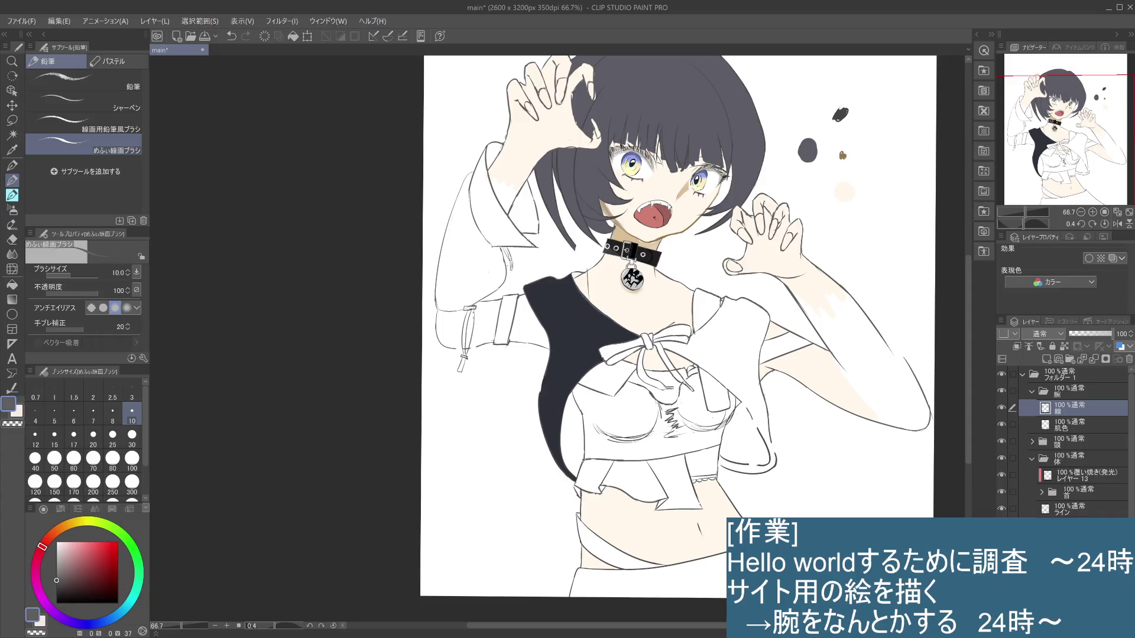
drag(471, 308, 467, 347)
key(ctrl+z)
key(ctrl+z)
drag(476, 307, 468, 337)
key(ctrl+z)
key(ctrl+z)
key(ctrl+z)
drag(470, 349, 473, 343)
key(ctrl+z)
key(ctrl+z)
key(ctrl+z)
key(ctrl+z)
key(ctrl+z)
drag(468, 348, 452, 351)
key(ctrl+z)
key(ctrl+y)
key(ctrl+z)
Extend the left sleeve's bottom edge line to the right
scroll(513, 412, up, 5)
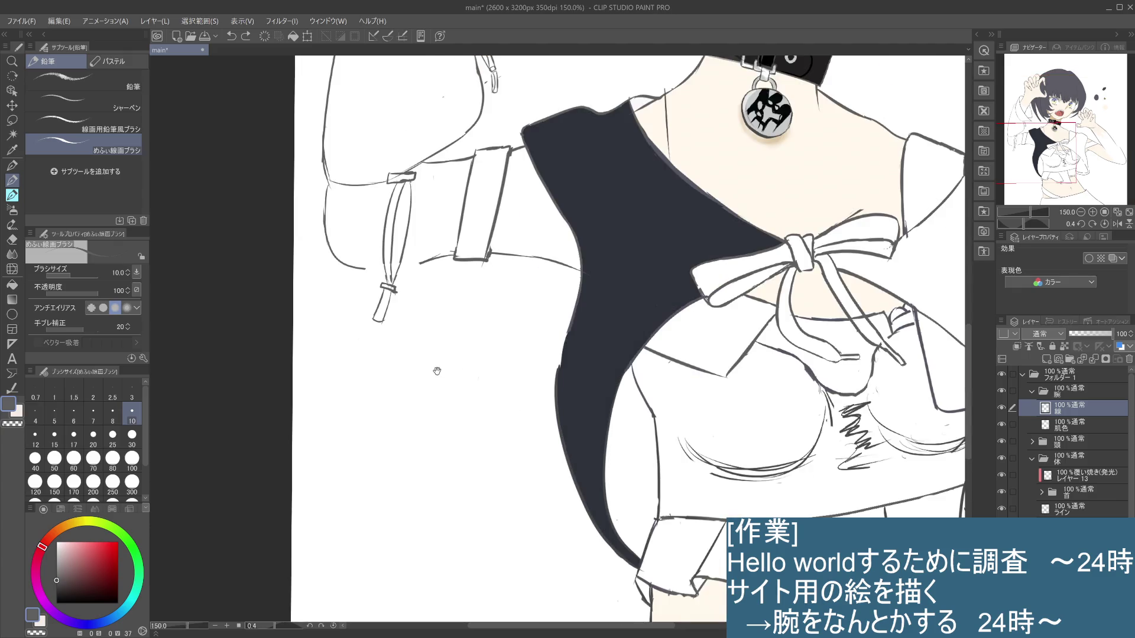
drag(489, 303, 510, 305)
key(ctrl+z)
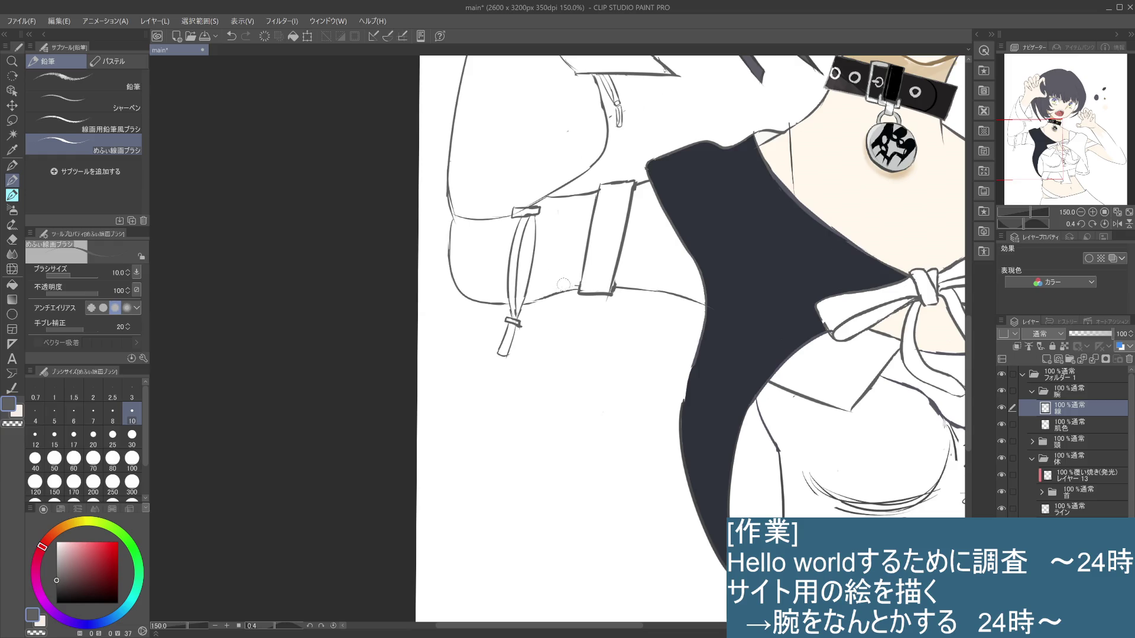
scroll(568, 284, down, 4)
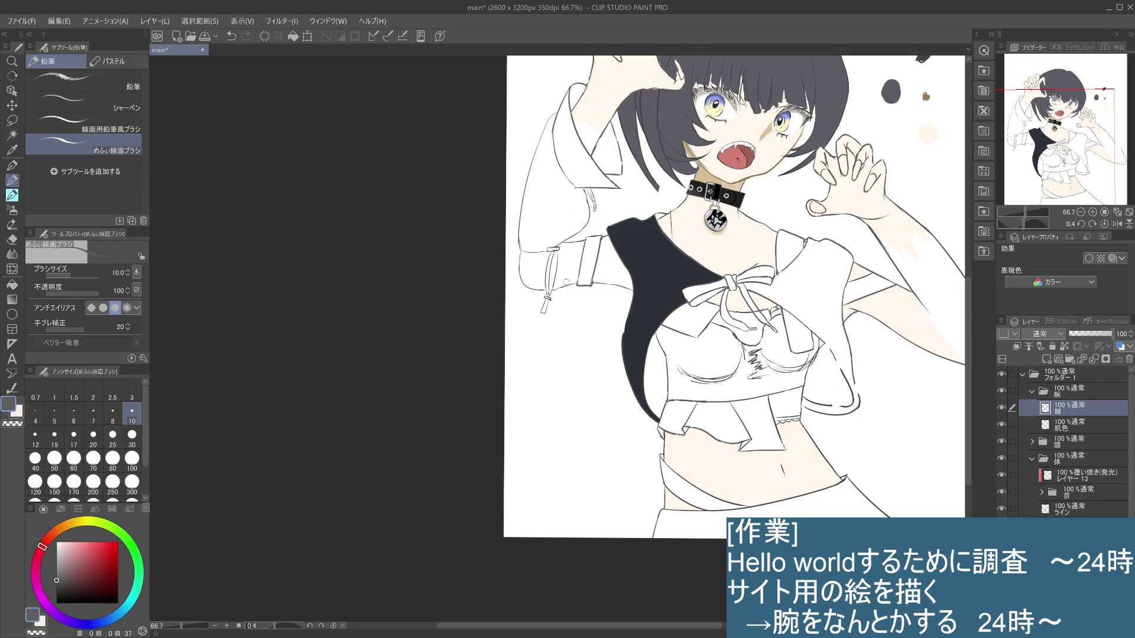
scroll(532, 349, down, 1)
scroll(532, 349, up, 5)
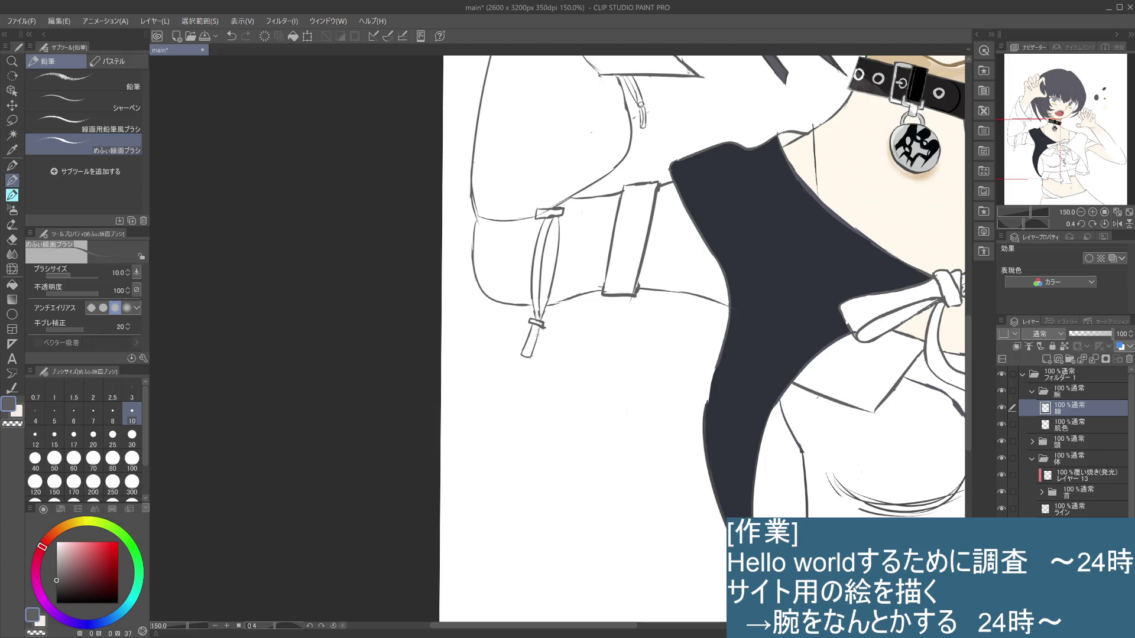
Redraw the strap tip below the sleeve buckle as a thinner curve
key(ctrl+z)
drag(539, 331, 523, 357)
key(ctrl+z)
drag(541, 325, 530, 358)
key(ctrl+z)
drag(538, 328, 524, 356)
key(ctrl+z)
drag(544, 328, 538, 358)
key(ctrl+z)
Refine the strap tip with further strokes, comparing versions via undo and redo
key(ctrl+z)
mouse_move(539, 329)
mouse_down()
mouse_move(523, 356)
mouse_move(535, 357)
mouse_up()
key(ctrl+z)
key(ctrl+y)
key(ctrl+z)
key(ctrl+y)
key(ctrl+z)
drag(543, 328, 532, 354)
drag(535, 322, 526, 356)
key(ctrl+z)
key(ctrl+z)
key(ctrl+z)
key(ctrl+z)
key(ctrl+z)
drag(535, 324, 524, 355)
key(ctrl+z)
scroll(556, 315, down, 4)
scroll(556, 315, up, 4)
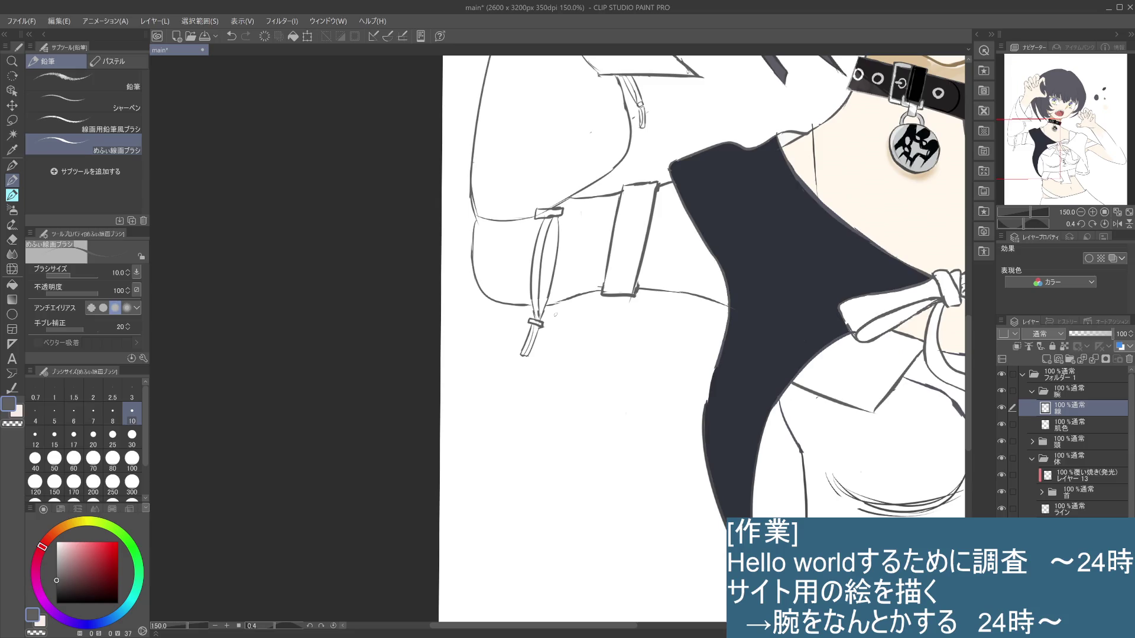
drag(554, 218, 537, 304)
key(ctrl+z)
drag(551, 224, 540, 292)
key(ctrl+minus)
key(ctrl+minus)
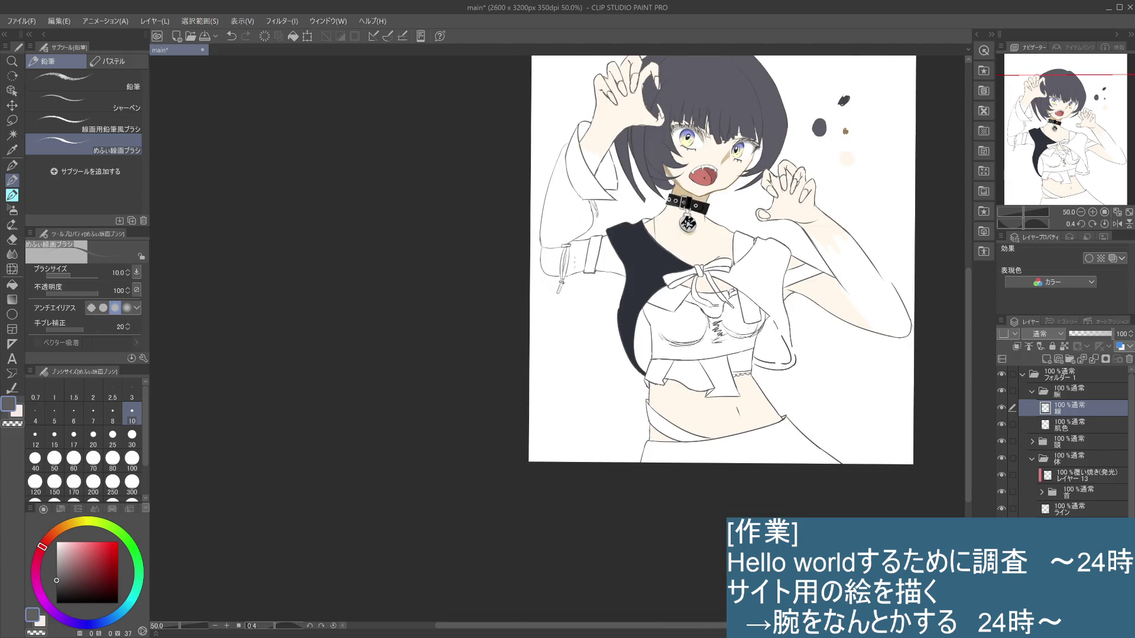
key(ctrl+plus)
key(ctrl+plus)
key(ctrl+minus)
key(ctrl+plus)
key(ctrl+minus)
key(ctrl+minus)
mouse_move(580, 354)
mouse_down()
mouse_move(561, 394)
mouse_move(548, 380)
mouse_up()
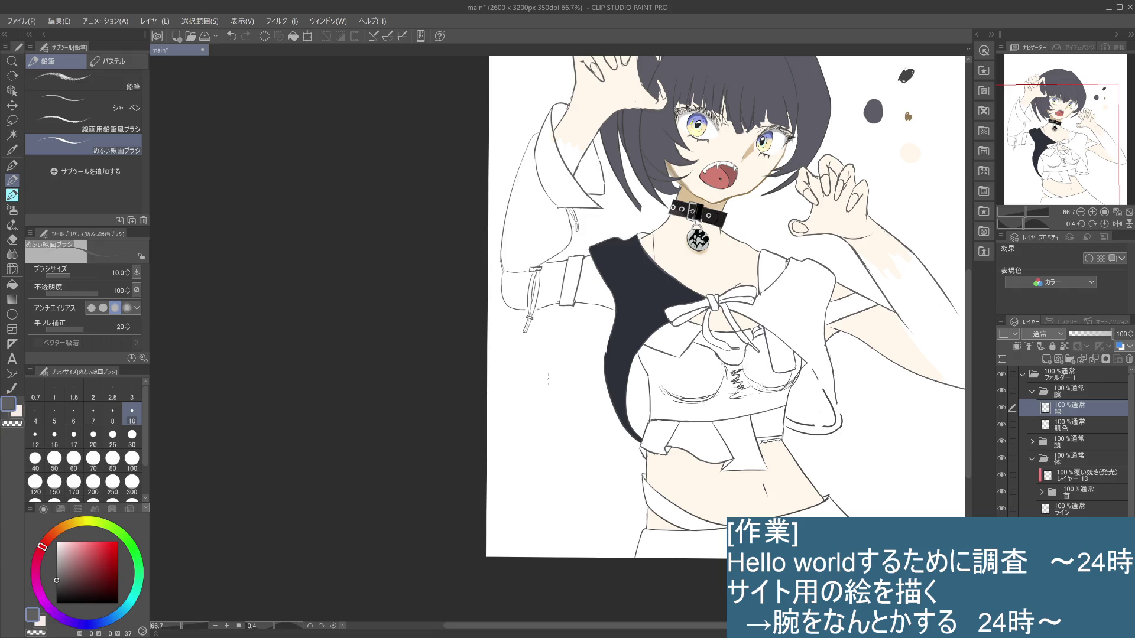
drag(548, 379, 497, 351)
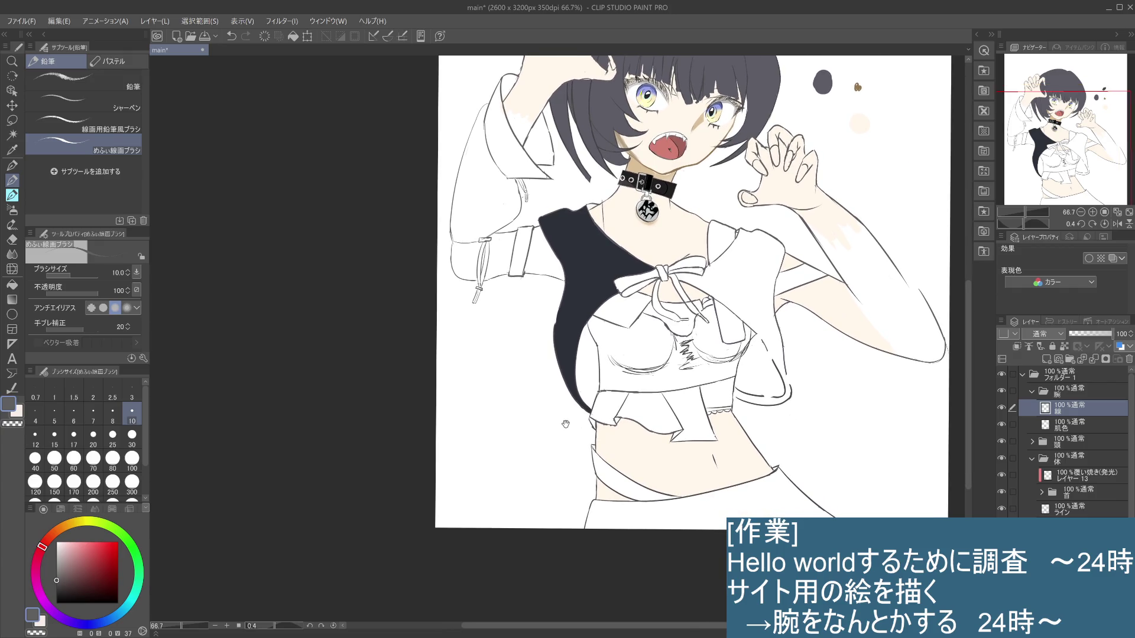
drag(565, 423, 544, 429)
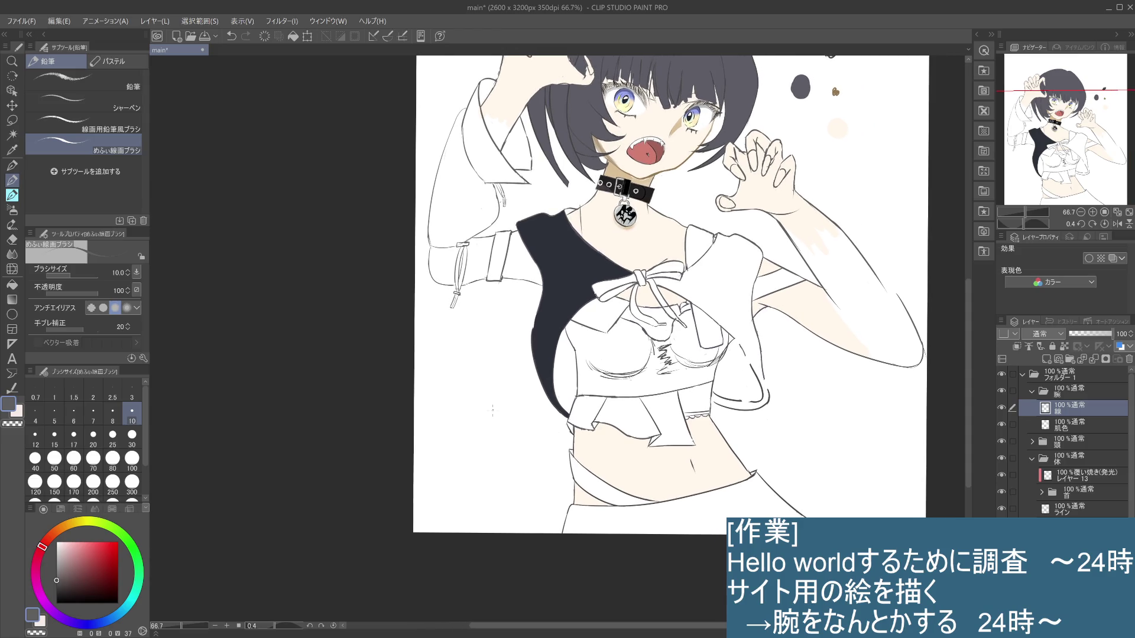
drag(822, 405, 776, 398)
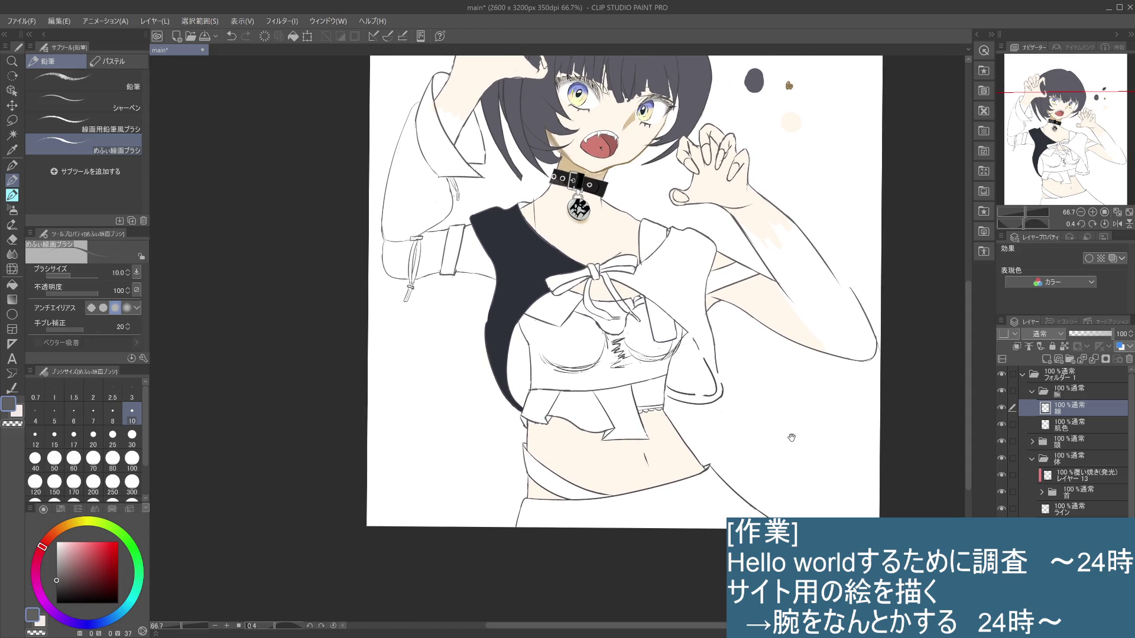
drag(792, 394, 786, 404)
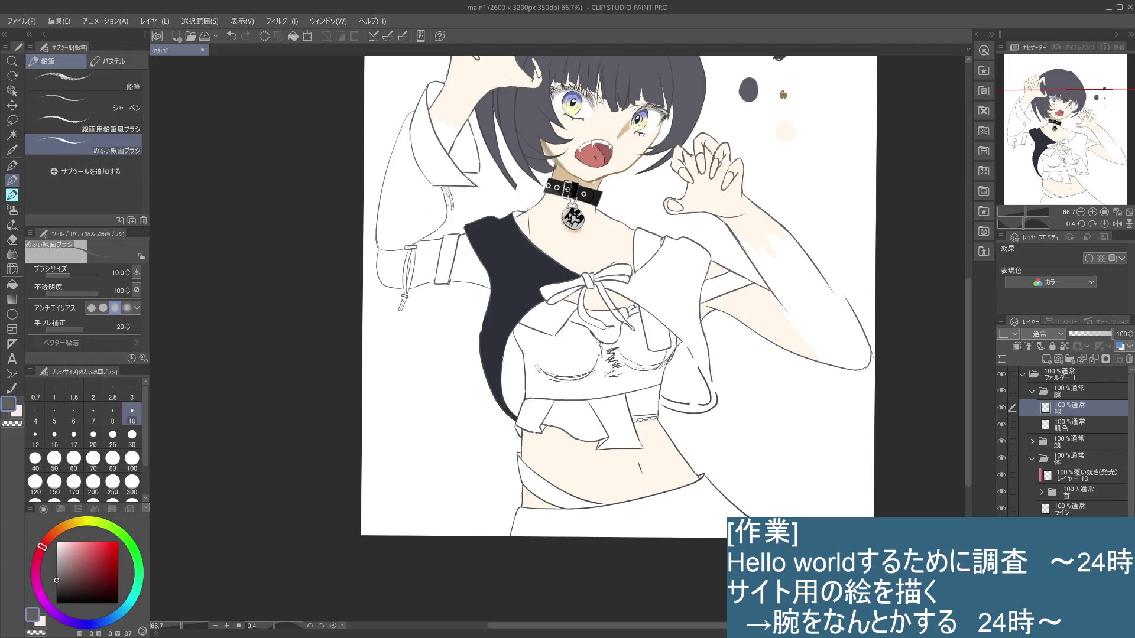
drag(756, 398, 676, 393)
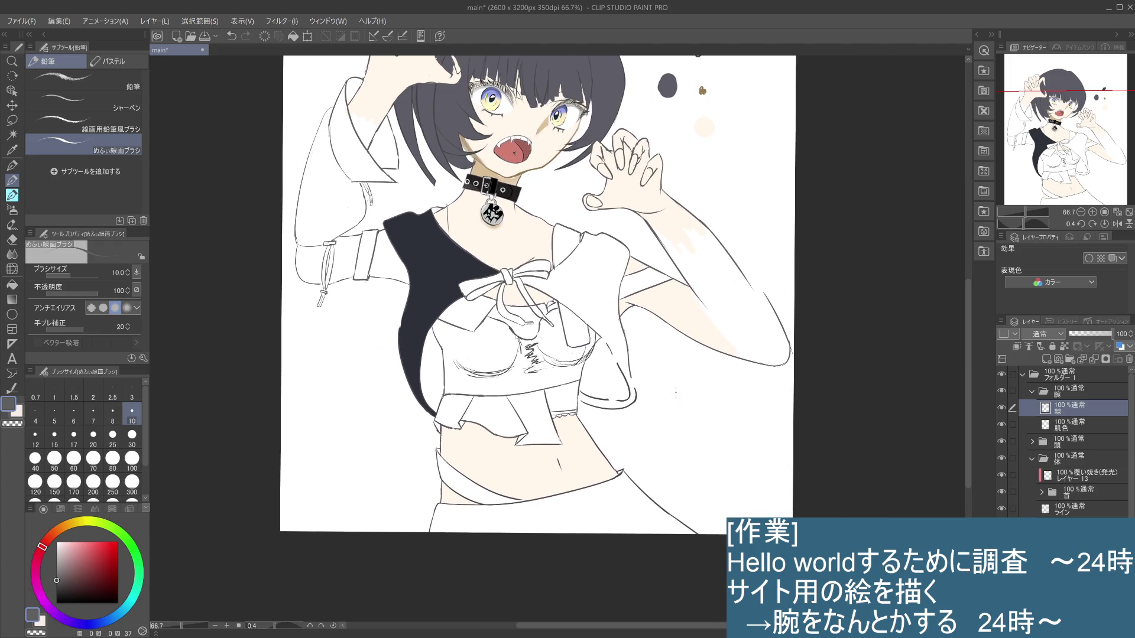
drag(669, 381, 683, 397)
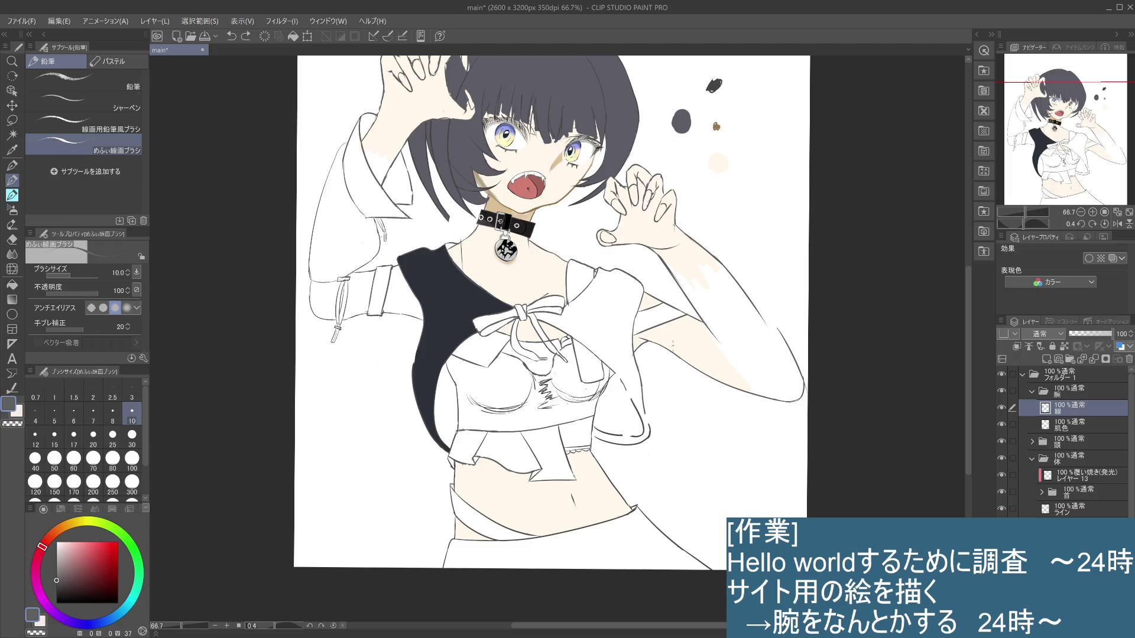
drag(673, 345, 717, 363)
scroll(437, 340, up, 2)
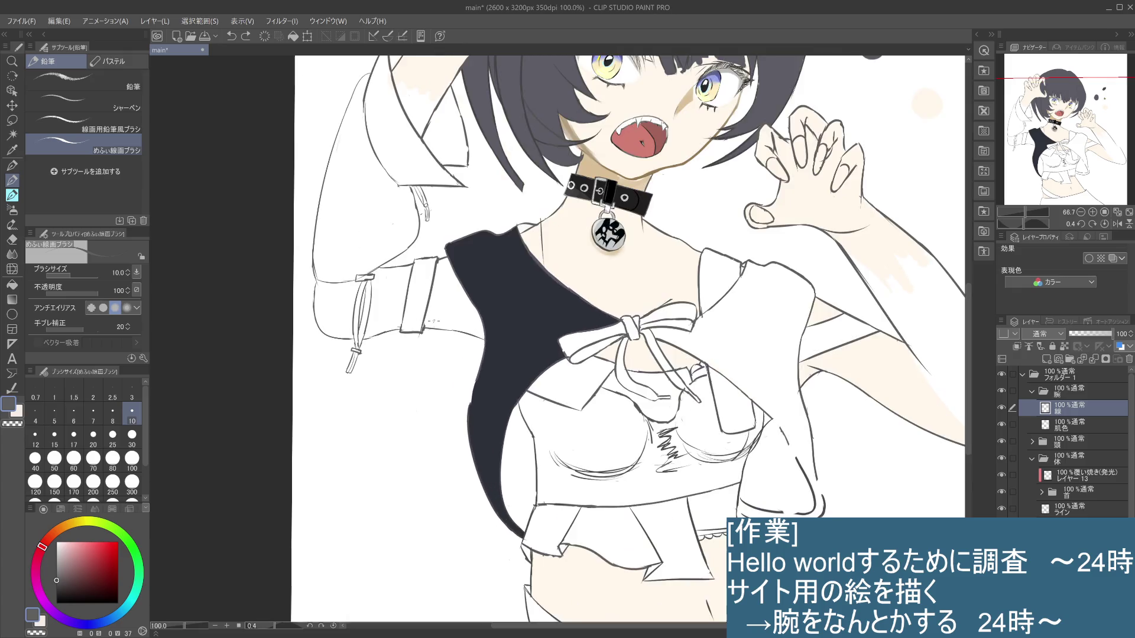
Retouch the tiny line-art marks at the corner of the left sleeve's cuff band
mouse_move(415, 267)
mouse_down()
mouse_move(467, 298)
mouse_move(462, 305)
mouse_up()
key(ctrl+z)
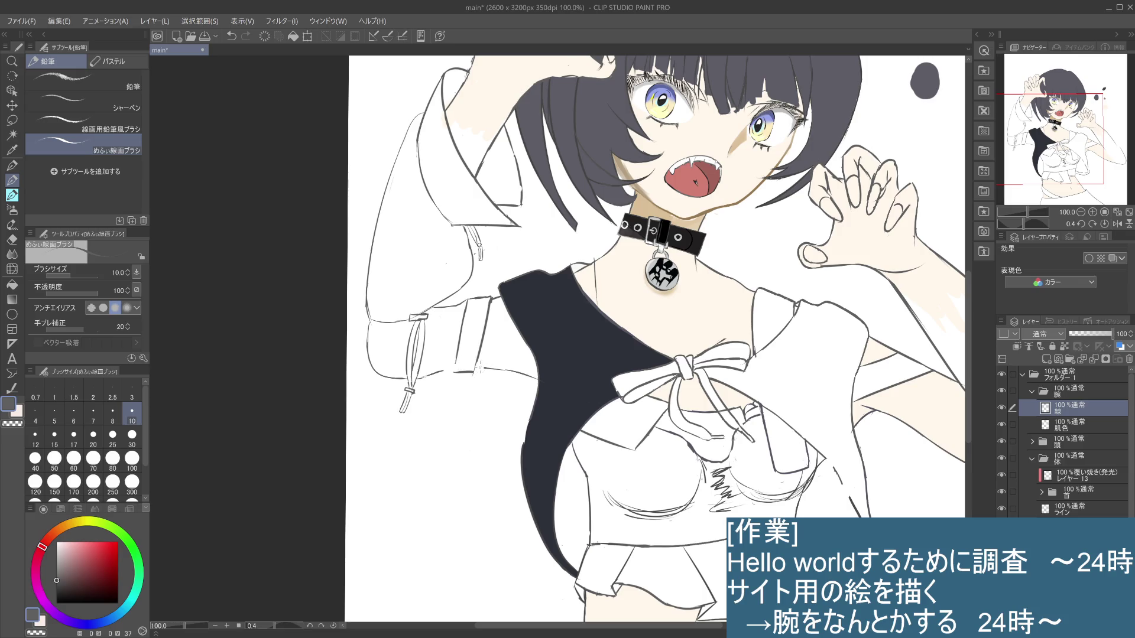
key(ctrl+z)
click(476, 367)
key(ctrl+z)
click(489, 367)
key(ctrl+minus)
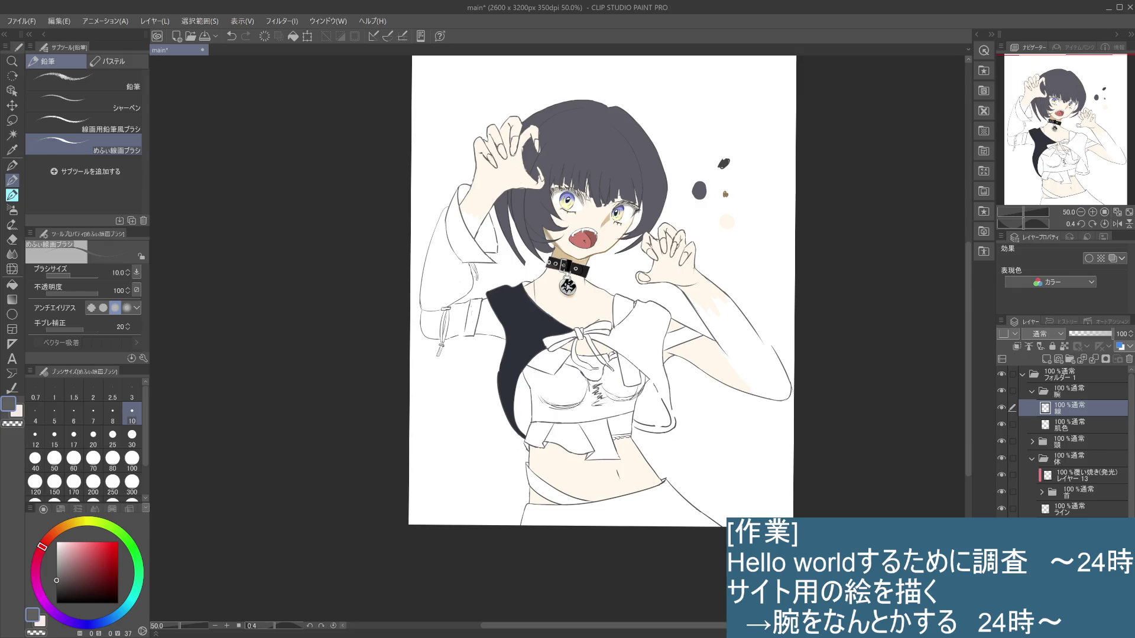
Keep the last left-sleeve stroke and start short strokes on the right upper arm
key(ctrl+z)
key(ctrl+y)
key(ctrl+z)
key(ctrl+y)
mouse_move(696, 337)
mouse_down()
mouse_move(709, 363)
mouse_move(708, 345)
mouse_up()
key(ctrl+z)
mouse_move(705, 337)
mouse_down()
mouse_move(693, 363)
mouse_move(701, 342)
mouse_up()
drag(702, 366, 691, 372)
key(ctrl+z)
Draw the cuff line on the right arm, redrawing it several times
drag(713, 352, 704, 373)
key(ctrl+z)
key(ctrl+z)
key(ctrl+z)
drag(711, 362, 700, 374)
Reshape the right arm's cuff line and add a stroke at the arm-cuff corner
key(ctrl+z)
key(ctrl+y)
mouse_move(716, 345)
mouse_down()
mouse_move(705, 372)
mouse_move(708, 361)
mouse_up()
key(ctrl+z)
drag(711, 361, 702, 373)
key(ctrl+z)
key(ctrl+y)
drag(710, 366, 701, 380)
scroll(722, 332, up, 2)
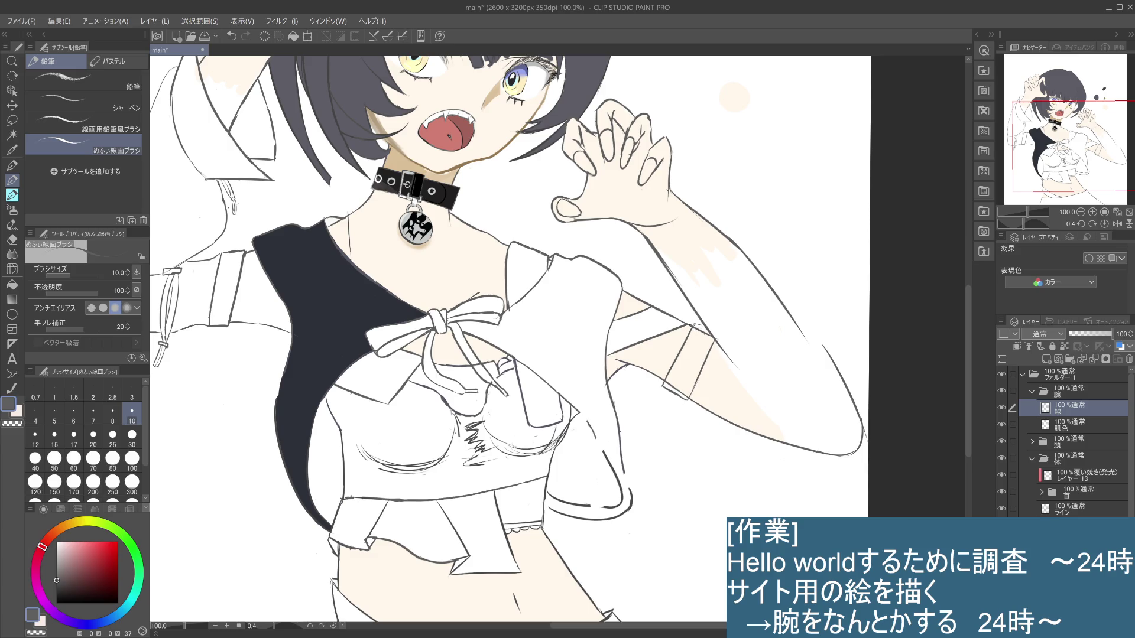
drag(694, 324, 708, 326)
key(ctrl+z)
key(ctrl+z)
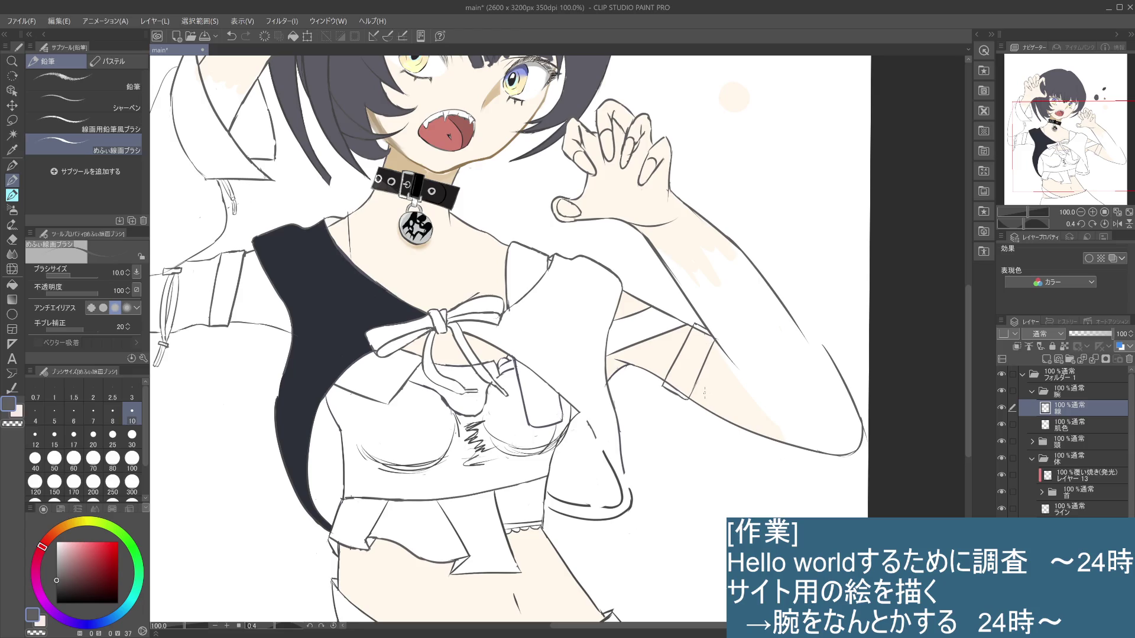
Zoom out to 50% and compare the right arm with and without the last skin stroke
key(ctrl+minus)
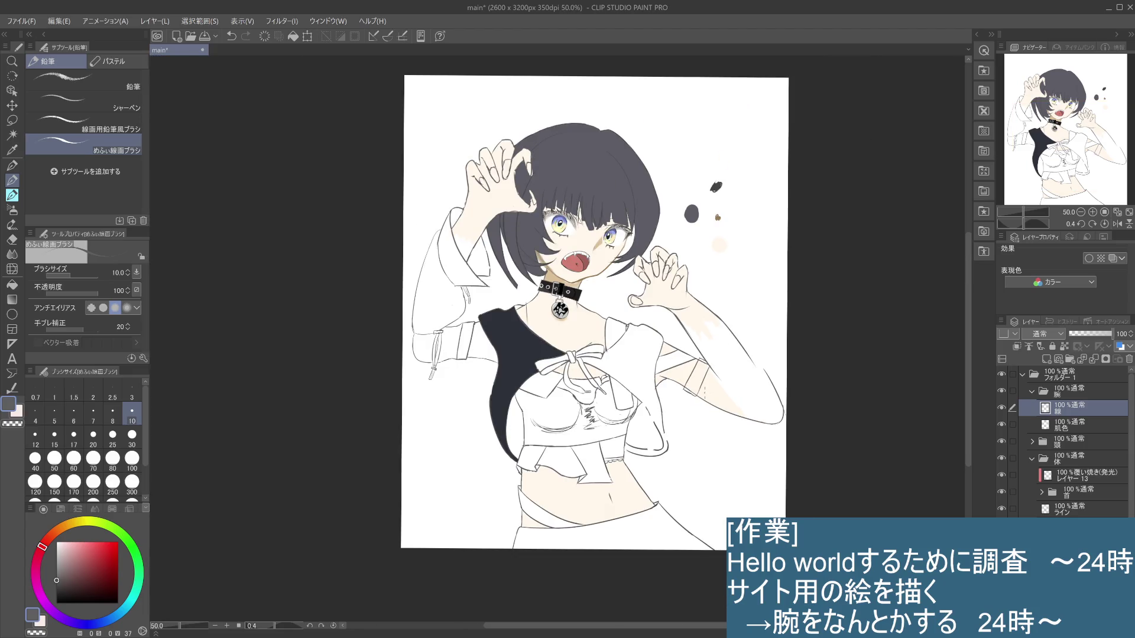
drag(727, 441, 718, 419)
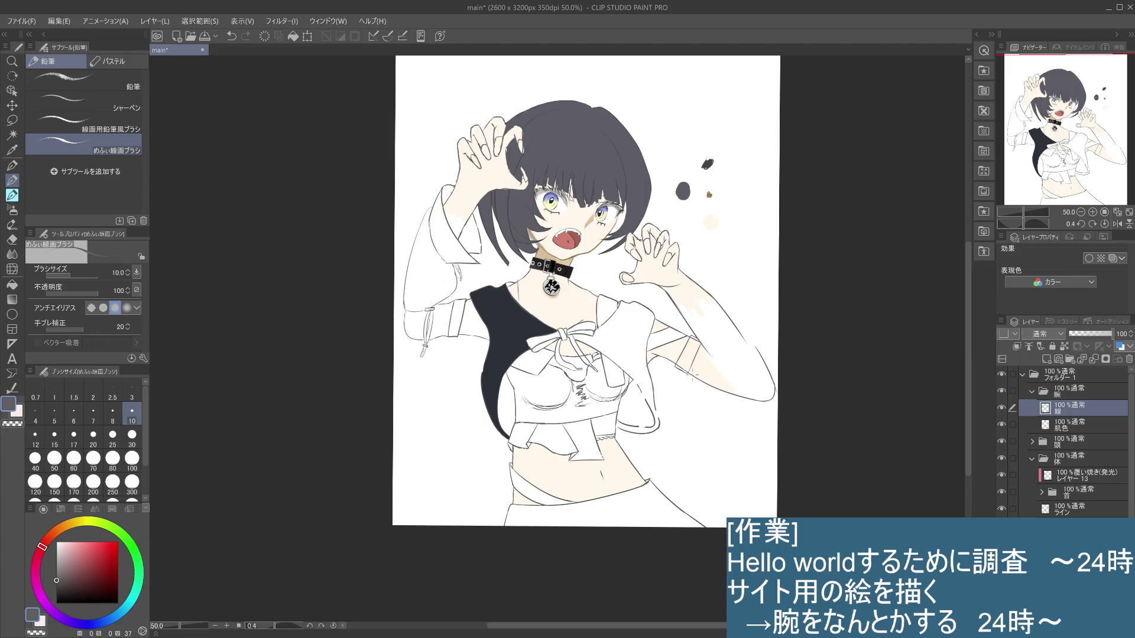
key(ctrl+z)
key(ctrl+y)
key(ctrl+z)
key(ctrl+y)
key(ctrl+z)
Keep toggling the small skin-colour stroke, finally leaving it undone
key(ctrl+y)
key(ctrl+z)
key(ctrl+y)
key(ctrl+z)
key(ctrl+y)
key(ctrl+z)
key(ctrl+y)
key(ctrl+z)
Try contour strokes along the forearm's lower edge and elbow, then discard them
drag(706, 395, 766, 397)
key(ctrl+z)
key(ctrl+y)
key(ctrl+z)
key(ctrl+y)
key(ctrl+z)
mouse_move(773, 369)
mouse_down()
mouse_move(772, 390)
mouse_move(742, 391)
mouse_move(766, 396)
mouse_up()
key(ctrl+z)
Rotate the canvas to 22.8° and try long lines down the right arm, undoing each
drag(740, 473, 675, 532)
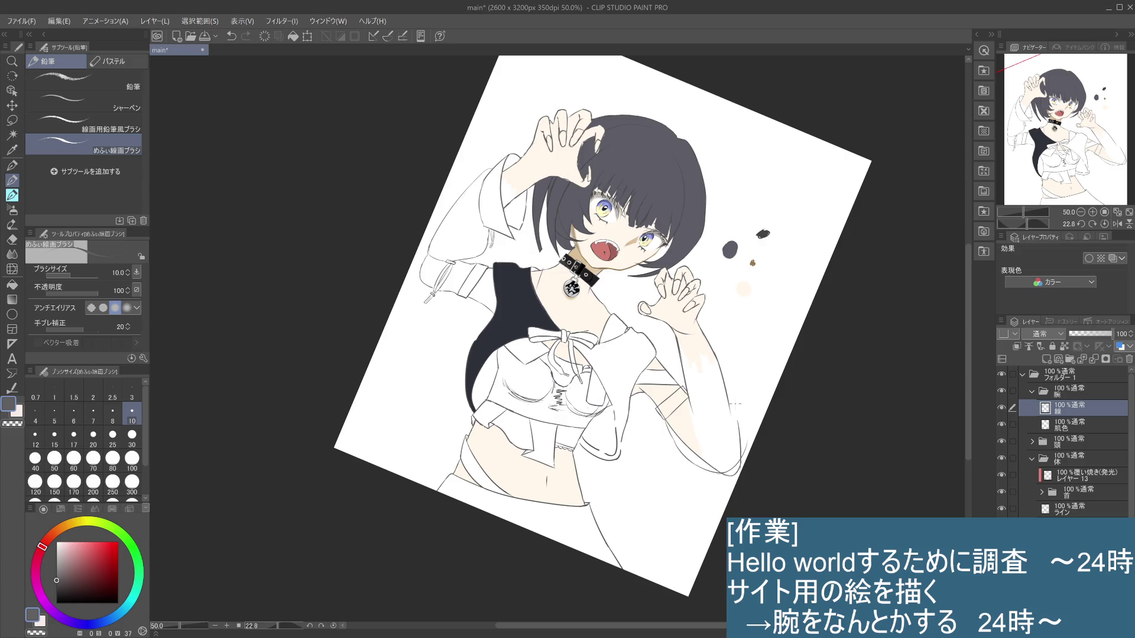
drag(738, 342, 746, 418)
key(ctrl+z)
drag(719, 329, 746, 427)
key(ctrl+z)
drag(717, 329, 748, 452)
key(ctrl+z)
key(ctrl+z)
drag(737, 392, 746, 444)
Try short thin vertical strokes on the right arm, taking each one back
key(ctrl+z)
mouse_move(743, 429)
mouse_down()
mouse_move(743, 456)
mouse_move(742, 442)
mouse_up()
key(ctrl+z)
key(ctrl+z)
key(ctrl+z)
drag(742, 398, 743, 443)
key(ctrl+z)
key(ctrl+z)
drag(740, 397, 743, 455)
key(ctrl+z)
drag(741, 403, 743, 450)
key(ctrl+z)
mouse_move(744, 406)
mouse_down()
mouse_move(744, 454)
mouse_move(747, 409)
mouse_move(722, 342)
mouse_up()
key(ctrl+z)
key(ctrl+z)
scroll(748, 422, up, 2)
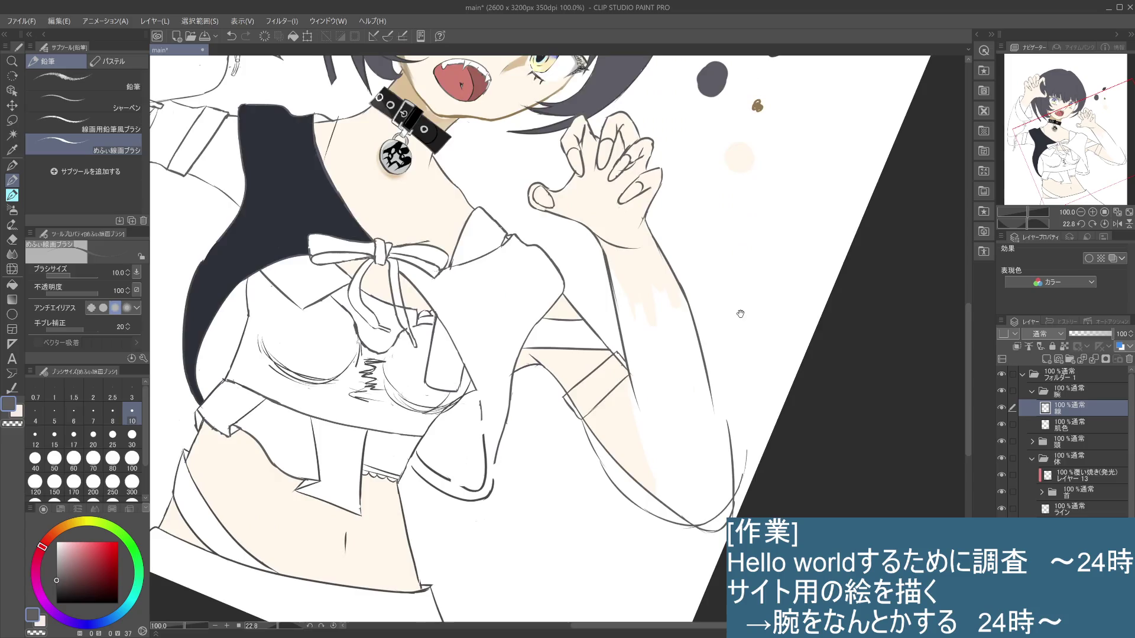
Zoom to 50% and try short strokes on the right arm outline, discarding the misfits
scroll(784, 267, down, 4)
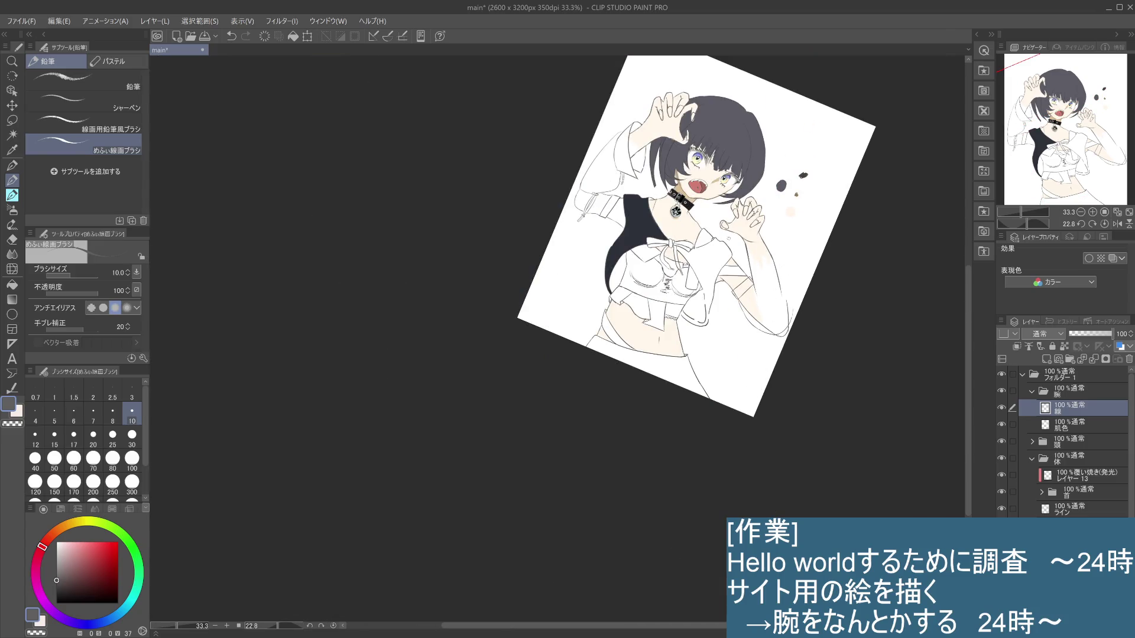
scroll(745, 254, up, 1)
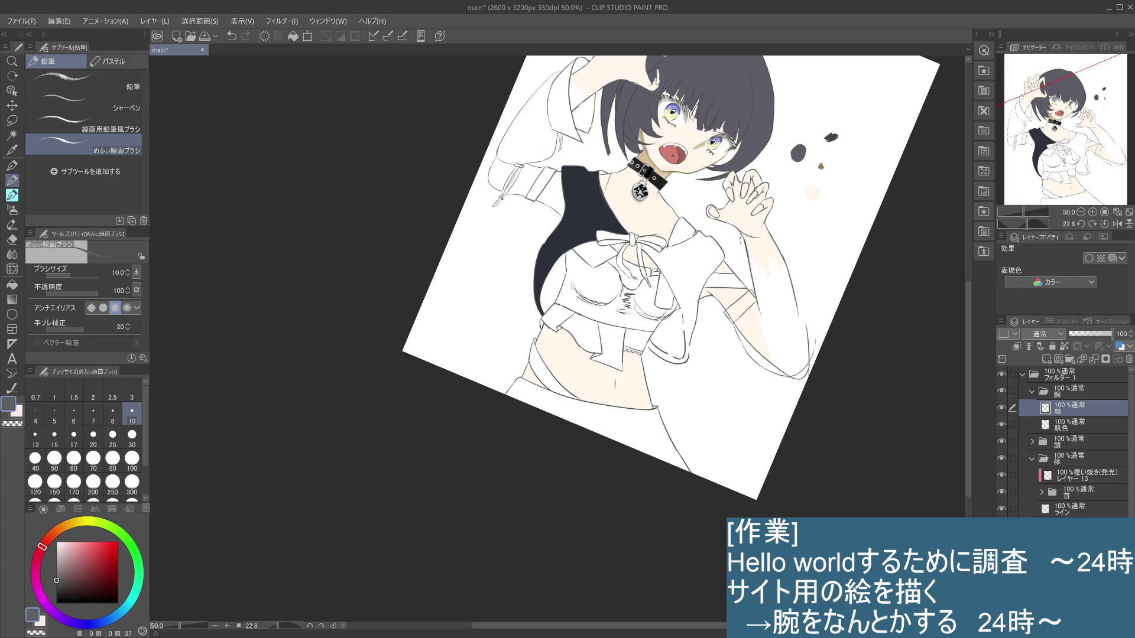
key(ctrl+z)
drag(742, 239, 732, 258)
drag(770, 231, 789, 239)
key(ctrl+z)
drag(735, 265, 775, 257)
key(ctrl+z)
Redraw a short line along the right arm and compare one dark stroke with and without
drag(733, 250, 763, 271)
key(ctrl+z)
drag(733, 244, 738, 272)
key(ctrl+z)
key(ctrl+z)
drag(734, 242, 739, 273)
drag(774, 234, 784, 244)
key(ctrl+z)
key(ctrl+y)
Add short vertical lines lower on the arm outline, then undo the last ones
key(ctrl+z)
key(ctrl+y)
drag(735, 275, 738, 296)
drag(746, 292, 760, 299)
mouse_move(794, 250)
mouse_down()
mouse_move(792, 311)
mouse_move(805, 319)
mouse_up()
key(ctrl+z)
key(ctrl+z)
key(ctrl+z)
Try small strokes on the arm, restoring one and discarding others
drag(748, 302, 760, 296)
key(ctrl+z)
key(ctrl+y)
key(ctrl+z)
drag(745, 283, 760, 277)
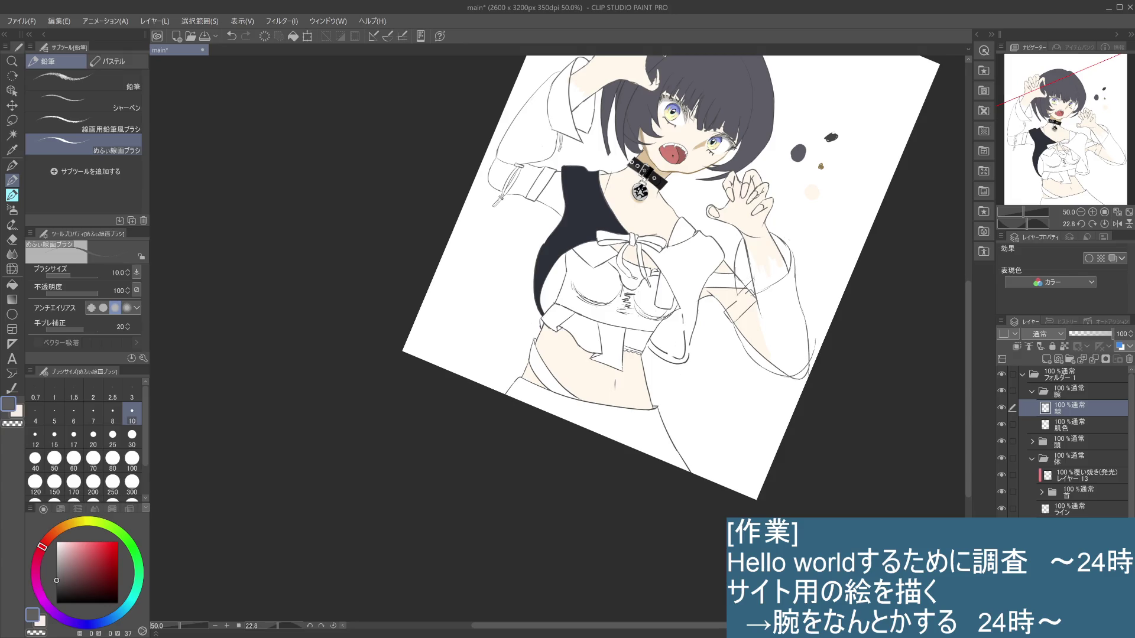
key(ctrl+z)
drag(752, 298, 751, 292)
key(ctrl+z)
Redraw strokes along the sleeve edge, including a tiny sleeve mark, undoing faint ones
drag(762, 293, 772, 285)
drag(792, 269, 754, 306)
key(ctrl+z)
key(ctrl+z)
key(ctrl+z)
click(792, 258)
Retry short lines on the arm and at the sleeve, taking back those that don't fit
key(ctrl+z)
key(ctrl+y)
mouse_move(736, 277)
mouse_down()
mouse_move(751, 298)
mouse_move(778, 293)
mouse_up()
key(ctrl+z)
key(ctrl+z)
key(ctrl+z)
mouse_move(773, 299)
mouse_down()
mouse_move(765, 312)
mouse_move(775, 313)
mouse_up()
drag(742, 292, 773, 314)
key(ctrl+z)
key(ctrl+z)
drag(789, 247, 798, 292)
key(ctrl+z)
drag(790, 247, 792, 314)
key(ctrl+z)
key(ctrl+z)
key(ctrl+z)
key(ctrl+z)
Draw two dark lines along the right sleeve edge and rotate the view back to about 25°
mouse_move(736, 285)
mouse_down()
mouse_move(733, 464)
mouse_move(733, 455)
mouse_up()
key(ctrl+z)
key(ctrl+z)
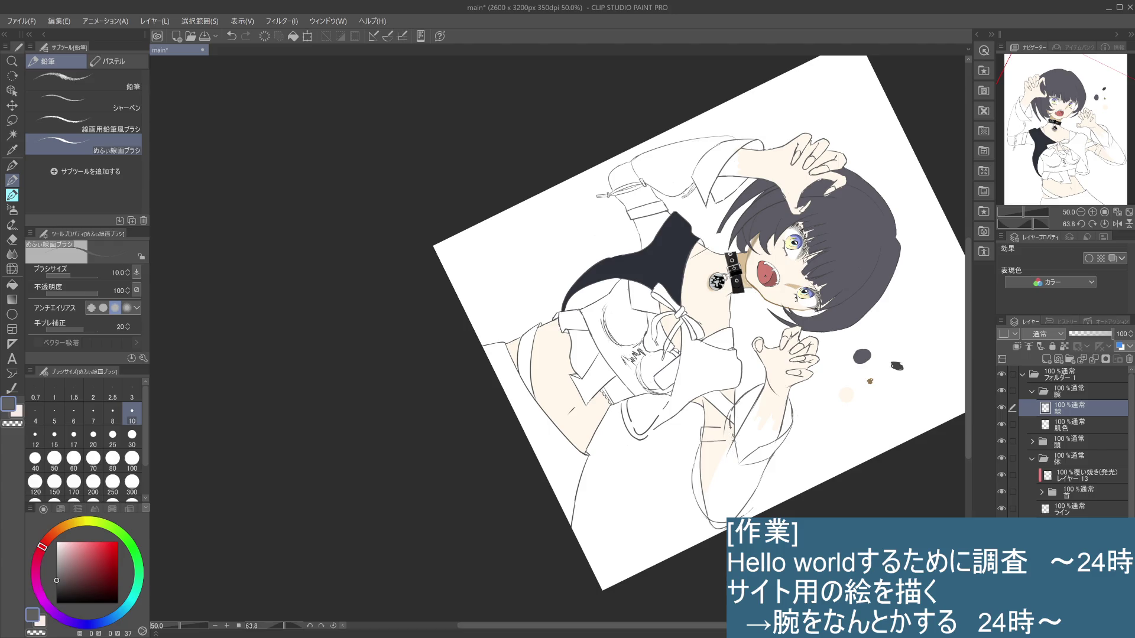
drag(726, 422, 739, 468)
mouse_move(828, 207)
mouse_down()
mouse_move(786, 178)
mouse_move(710, 154)
mouse_up()
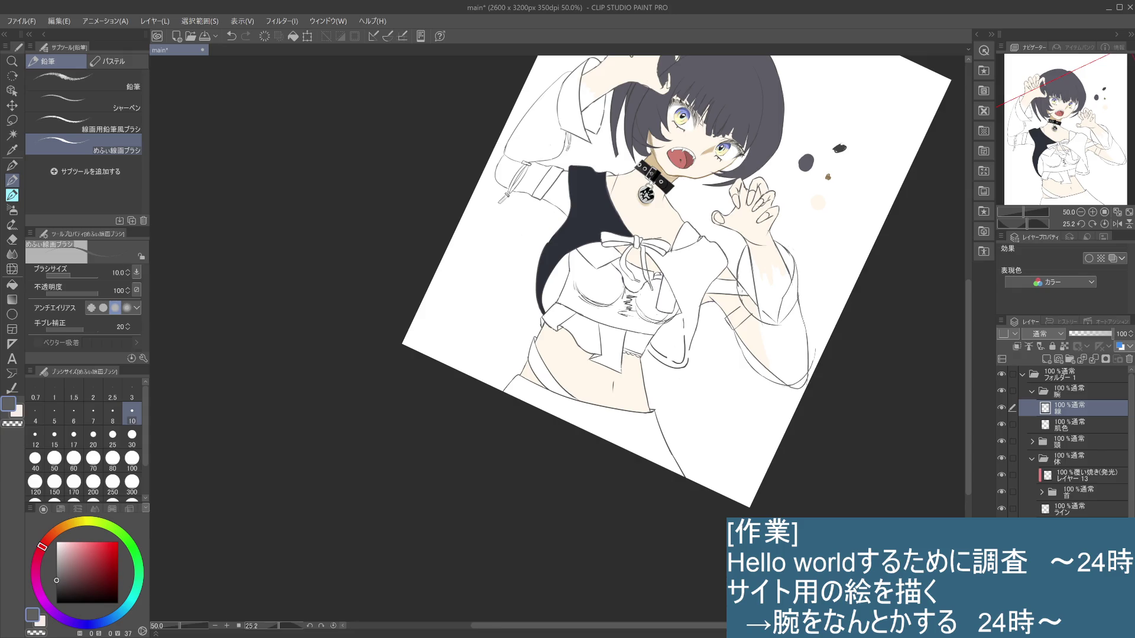
Try a short inner-sleeve line and vertical arm strokes, undoing them to redraw
mouse_move(747, 305)
mouse_down()
mouse_move(770, 317)
mouse_move(762, 311)
mouse_up()
key(ctrl+z)
key(ctrl+z)
key(ctrl+z)
key(ctrl+z)
drag(804, 279, 806, 315)
Retrace the right sleeve outline with short marks and vertical strokes, retrying several times
key(ctrl+z)
drag(805, 259, 796, 320)
key(ctrl+z)
drag(799, 257, 797, 321)
key(ctrl+z)
key(ctrl+z)
drag(781, 331, 794, 329)
drag(797, 290, 779, 324)
key(ctrl+z)
key(ctrl+z)
drag(809, 315, 802, 327)
drag(804, 277, 807, 307)
drag(807, 314, 803, 327)
key(ctrl+z)
key(ctrl+z)
drag(801, 271, 808, 315)
key(ctrl+z)
drag(800, 267, 809, 320)
key(ctrl+z)
Extend the right sleeve outline further down, switching to the ライン layer for the final strokes
drag(802, 267, 807, 299)
drag(804, 310, 810, 371)
key(ctrl+z)
key(ctrl+z)
drag(808, 382, 804, 388)
click(1099, 505)
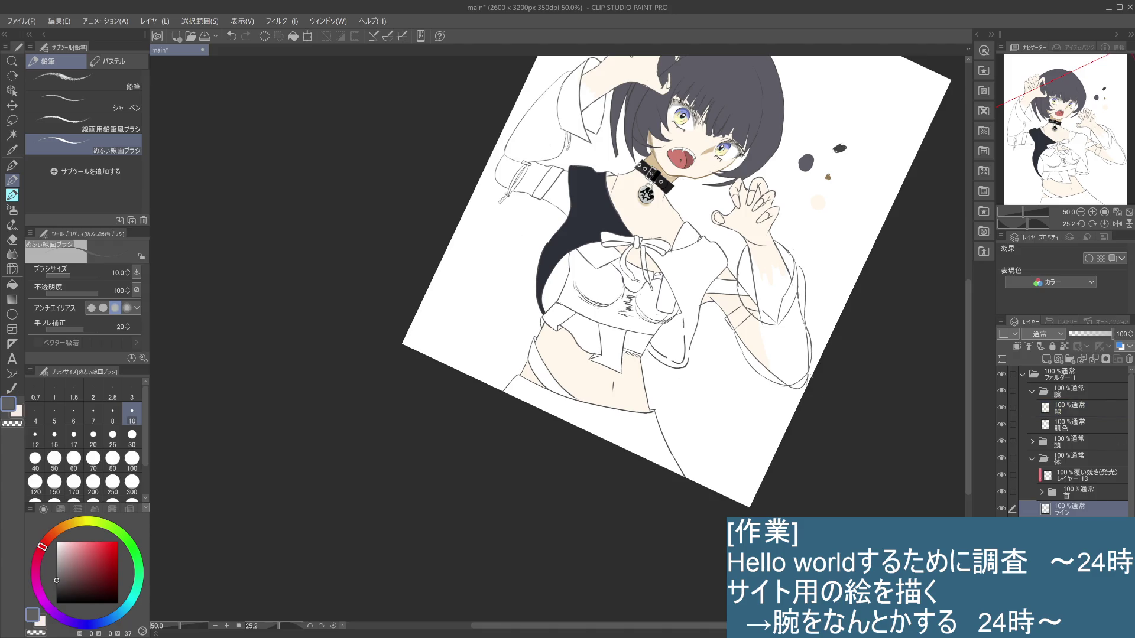
drag(808, 377, 804, 385)
drag(809, 340, 807, 373)
scroll(878, 278, down, 2)
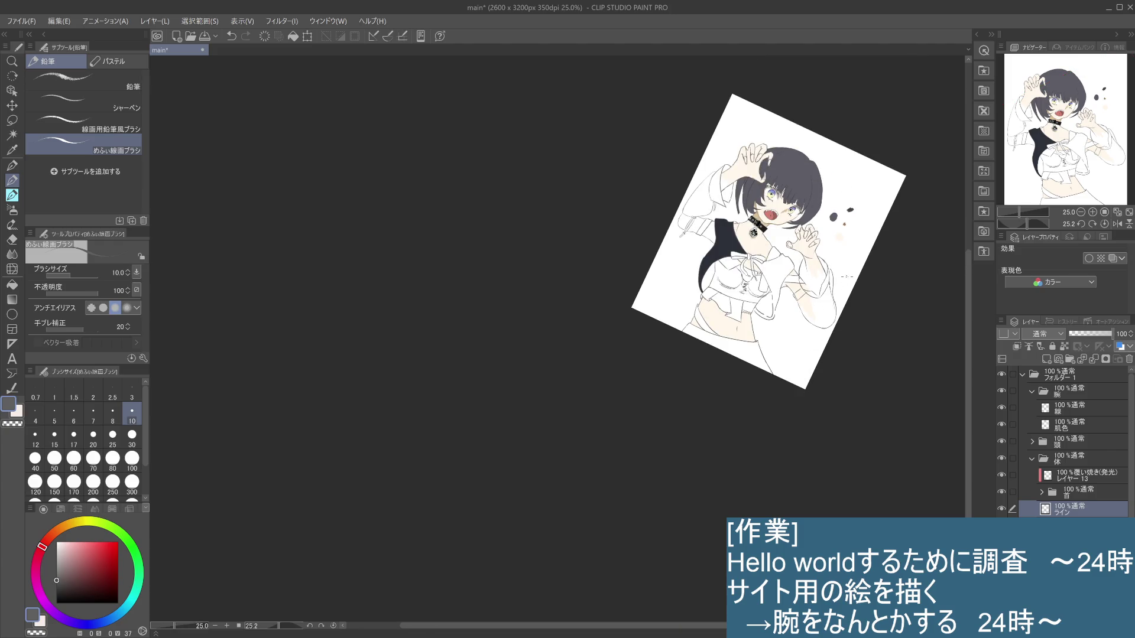
scroll(846, 276, up, 3)
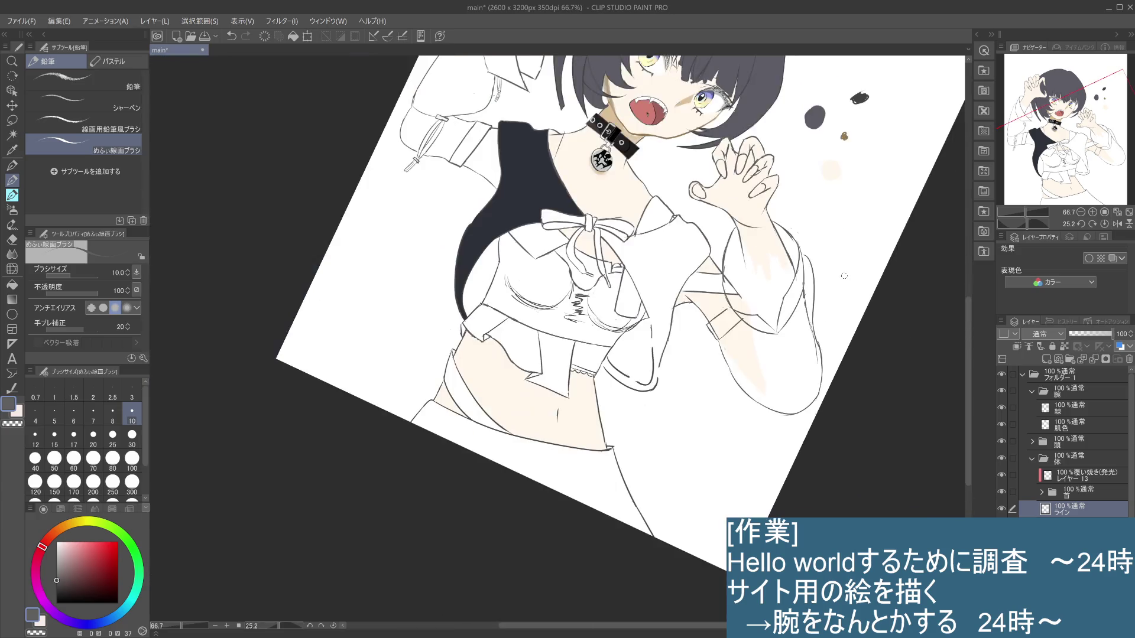
scroll(843, 276, down, 2)
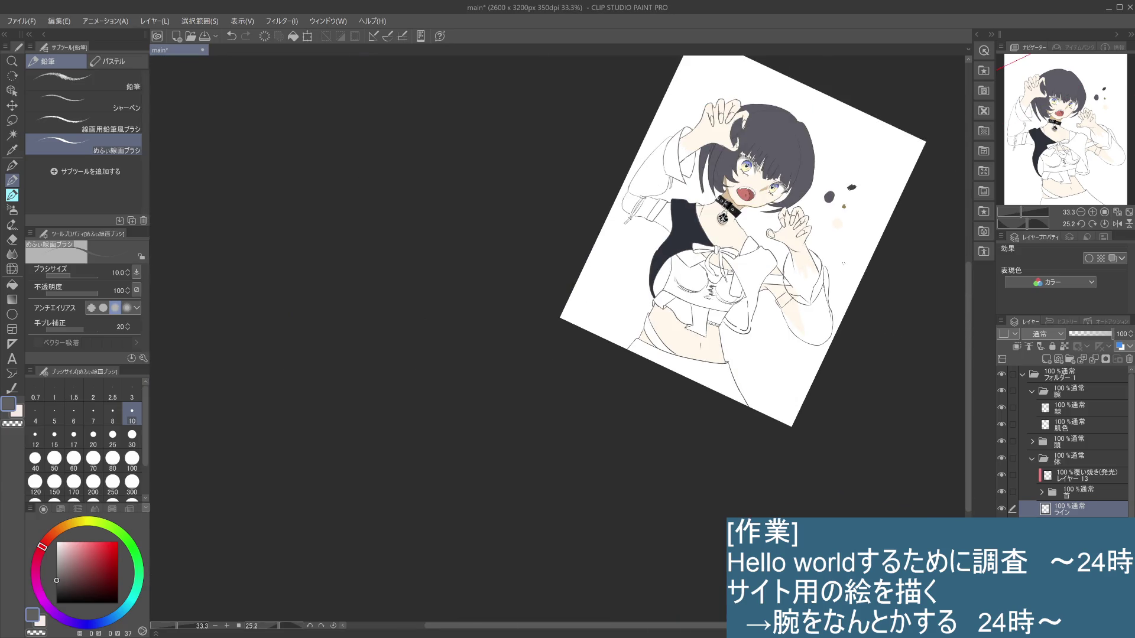
scroll(844, 265, up, 3)
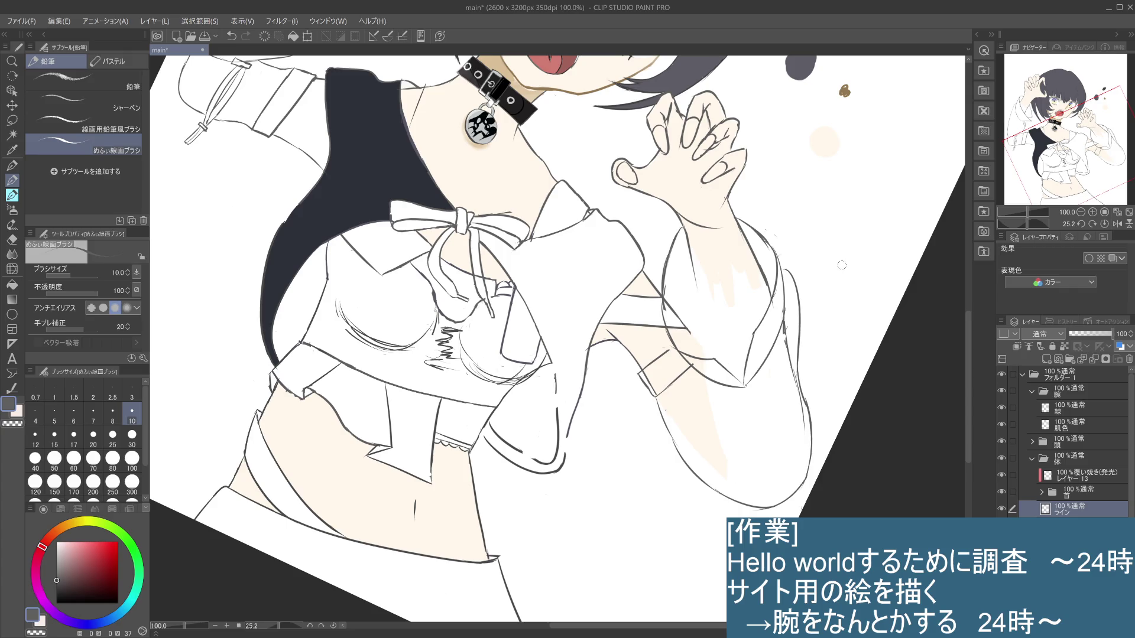
scroll(841, 265, down, 1)
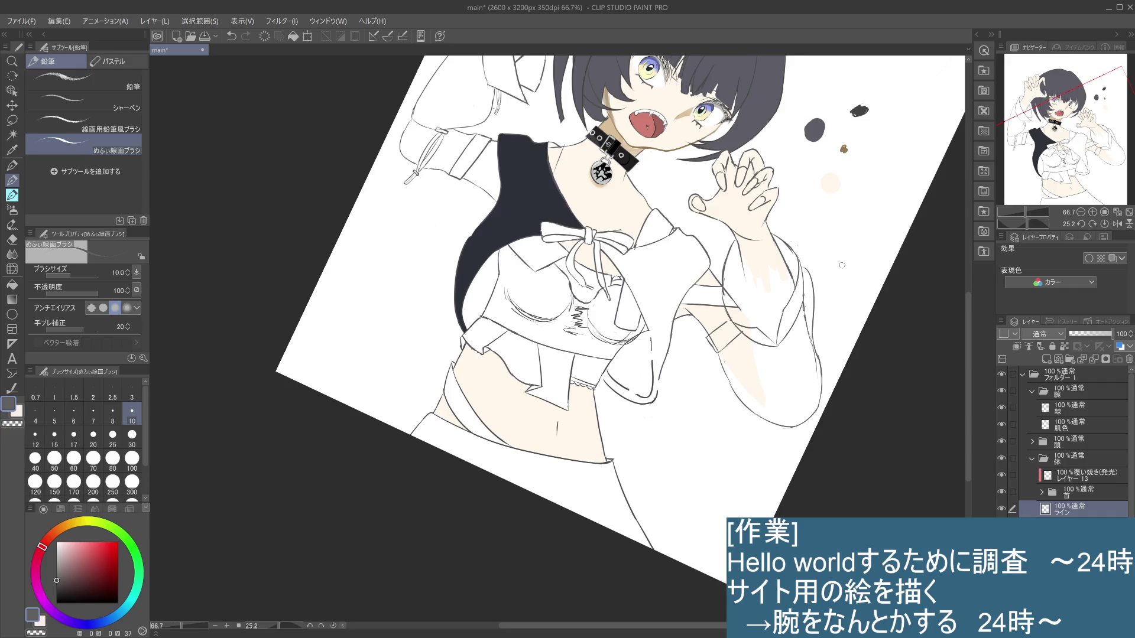
scroll(842, 265, down, 1)
drag(841, 269, 818, 331)
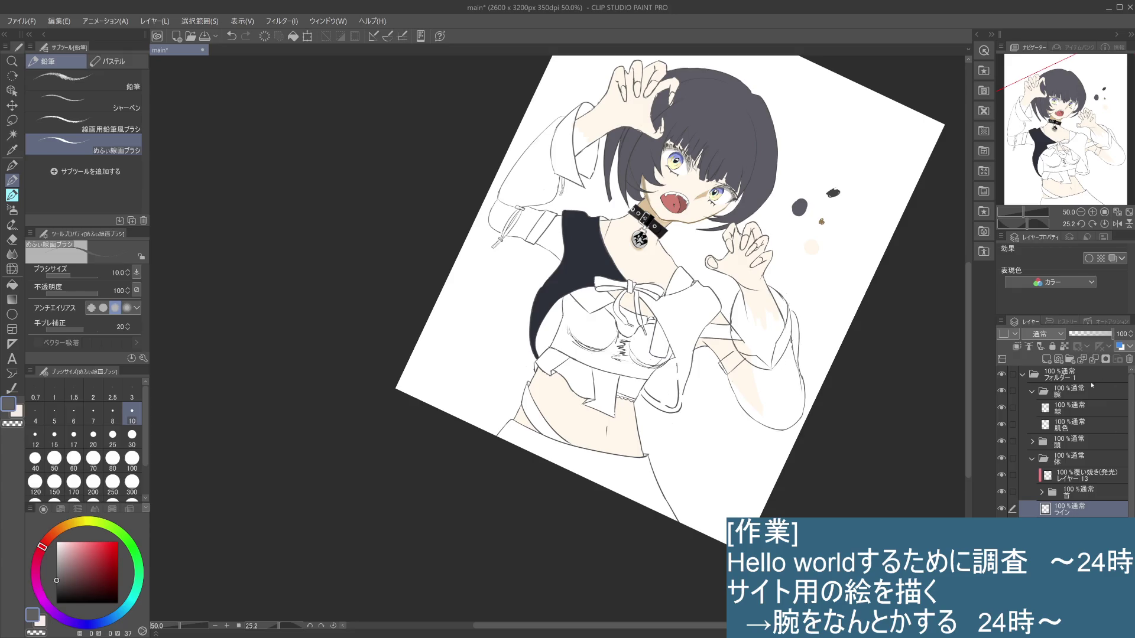
Switch to the arm's 線 layer and try a short line on the right arm, undoing it twice
click(1076, 414)
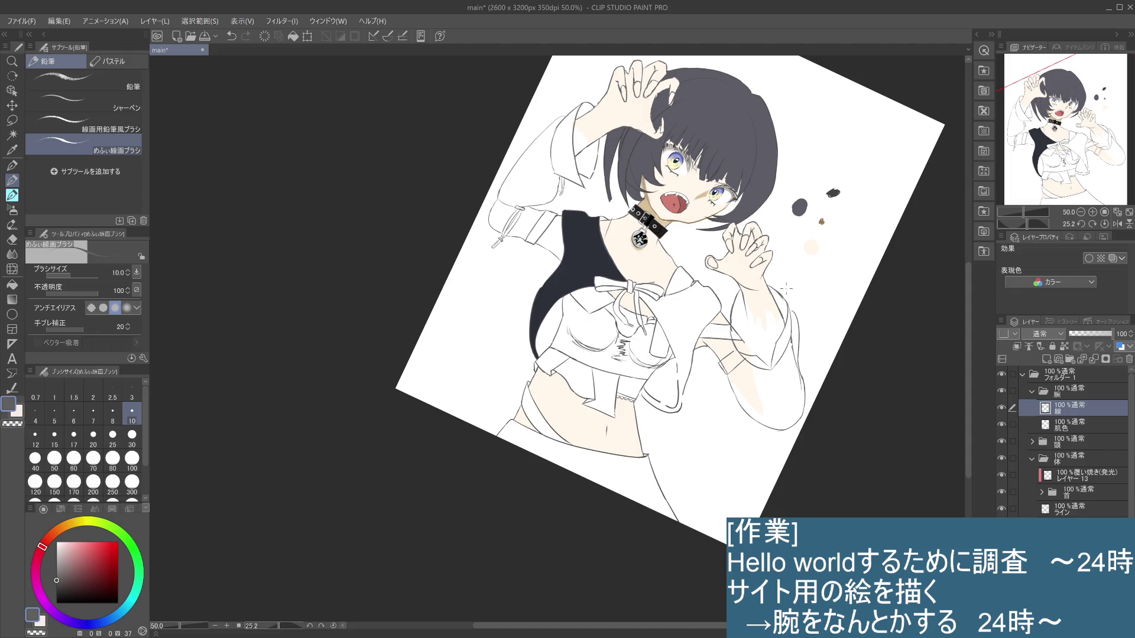
drag(736, 289, 727, 350)
key(ctrl+z)
mouse_move(739, 288)
mouse_down()
mouse_move(727, 351)
mouse_move(751, 364)
mouse_up()
key(ctrl+z)
Retry small lines on the right sleeve, rotate the view further clockwise, and add a short sleeve line
key(ctrl+z)
drag(736, 345, 744, 350)
key(ctrl+z)
key(ctrl+z)
key(ctrl+z)
drag(750, 363, 764, 368)
key(ctrl+z)
key(ctrl+z)
key(ctrl+z)
key(ctrl+z)
key(ctrl+z)
drag(760, 425, 685, 516)
drag(708, 448, 717, 460)
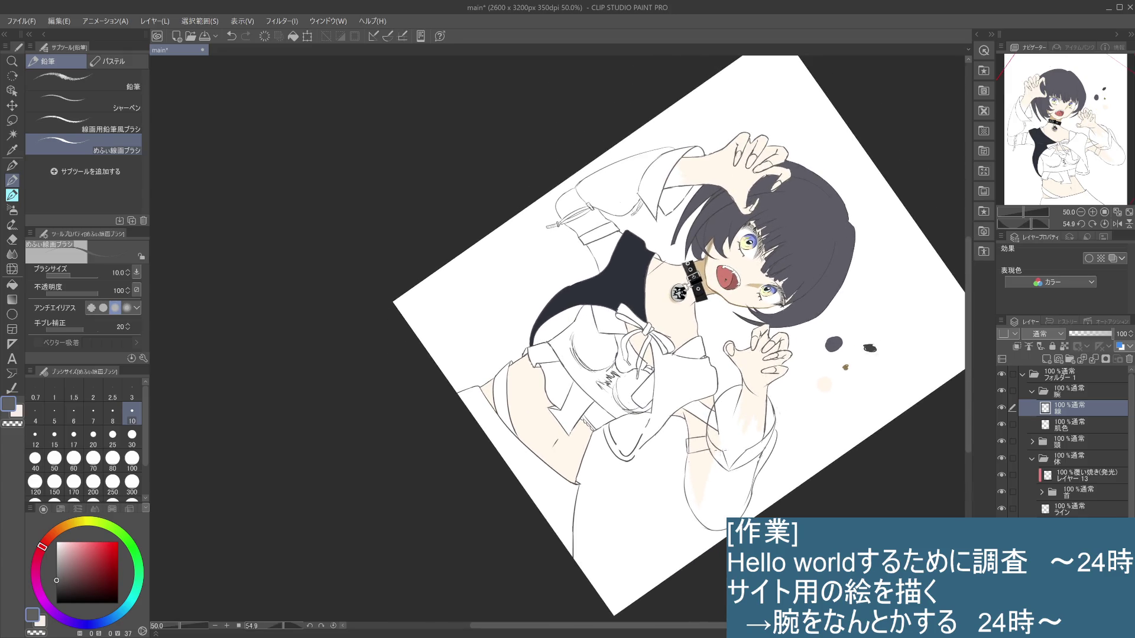
scroll(724, 423, down, 2)
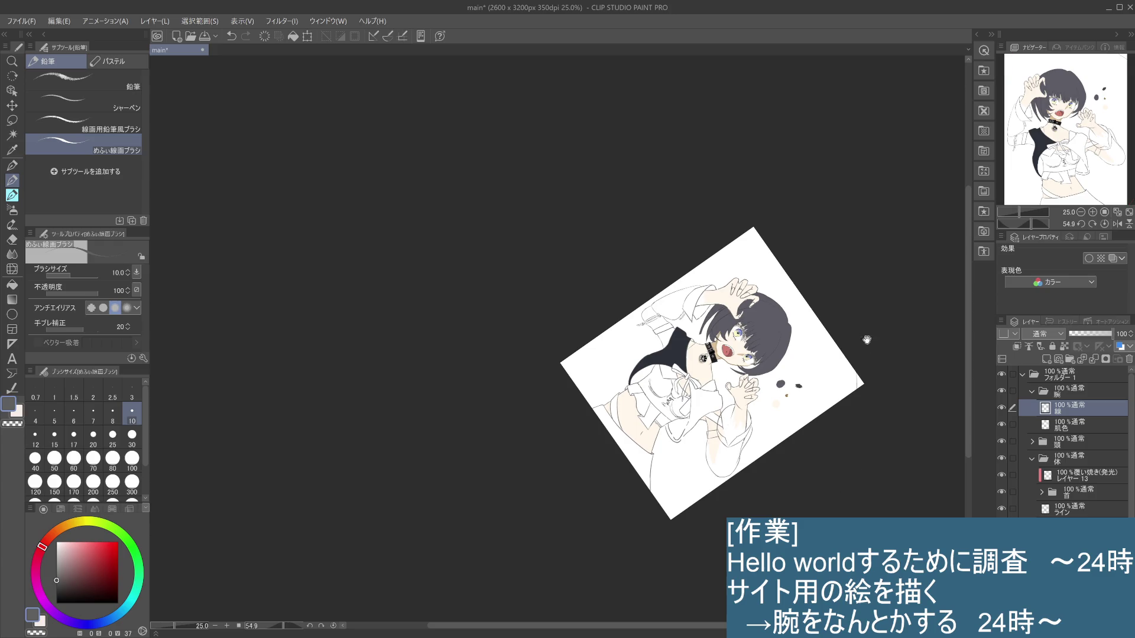
mouse_move(879, 445)
mouse_down()
mouse_move(856, 384)
mouse_move(782, 299)
mouse_up()
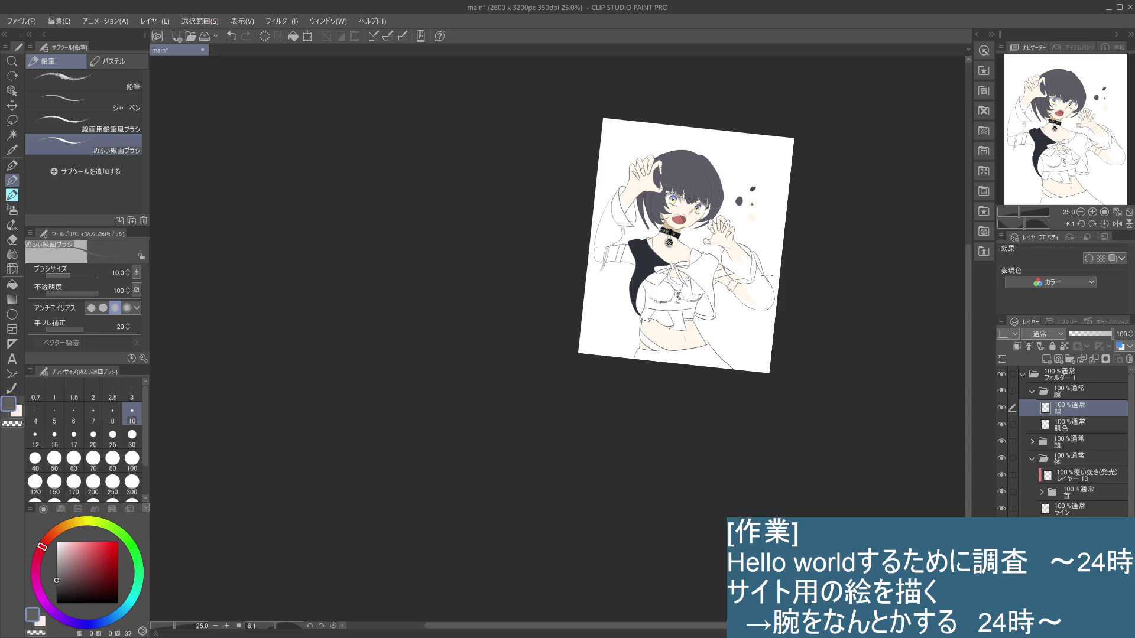
scroll(765, 276, up, 1)
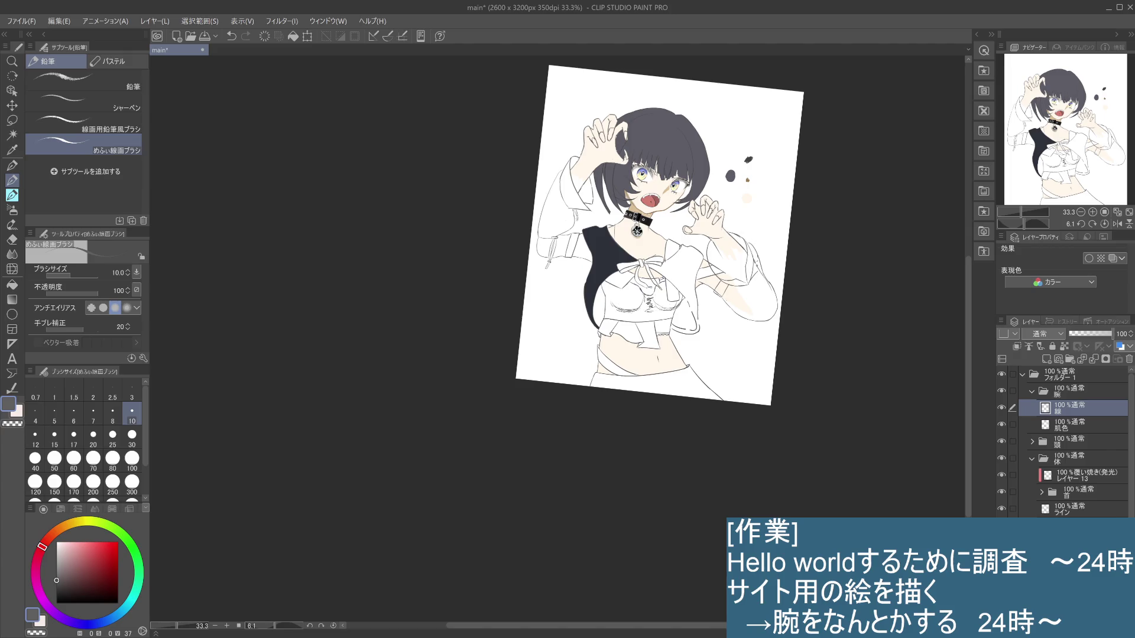
key(ctrl+z)
key(ctrl+y)
key(ctrl+z)
key(ctrl+y)
key(ctrl+z)
key(ctrl+y)
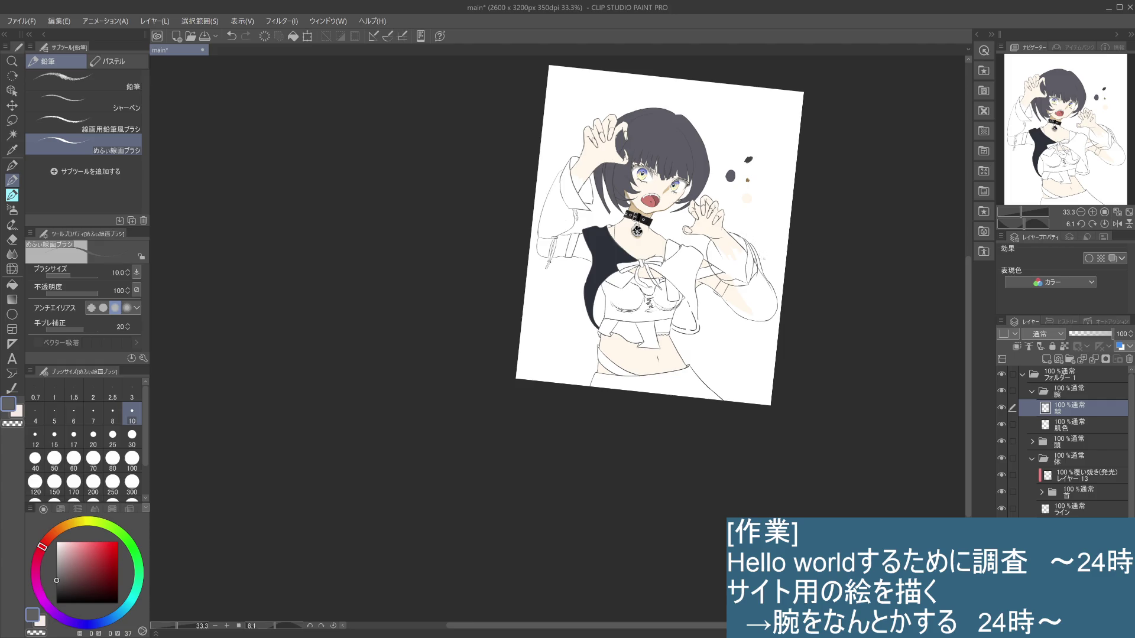